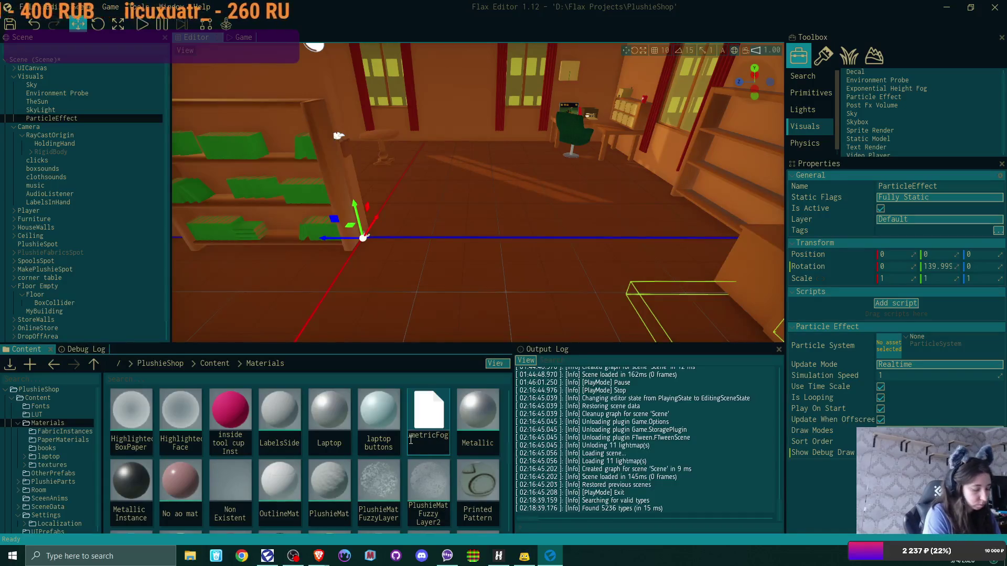
Step: Confirm the VolumetricFogMat name, set its Domain to Volume Particle, then bring up the Volumetric Fog docs
key(Return)
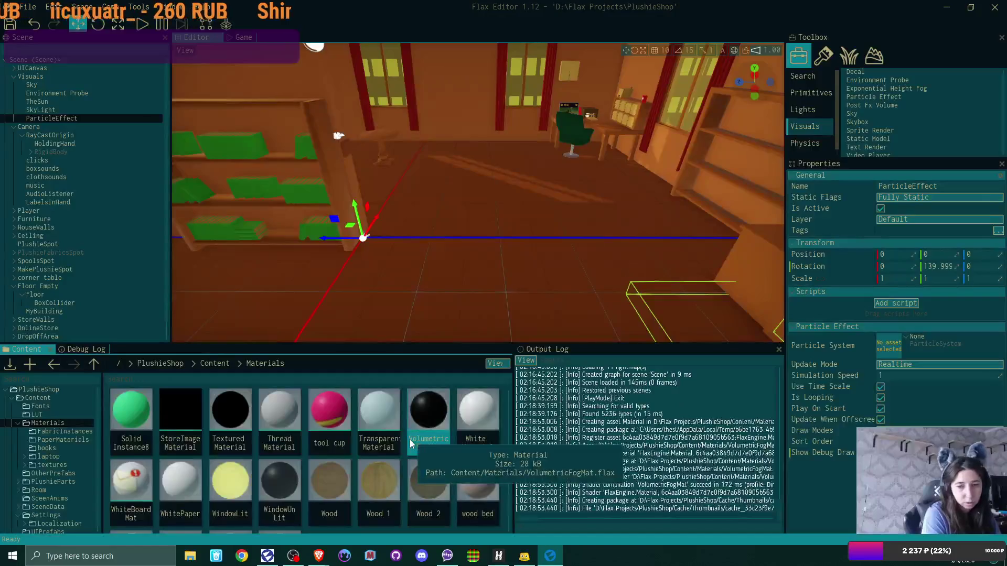
double_click(410, 439)
scroll(568, 254, down, 1)
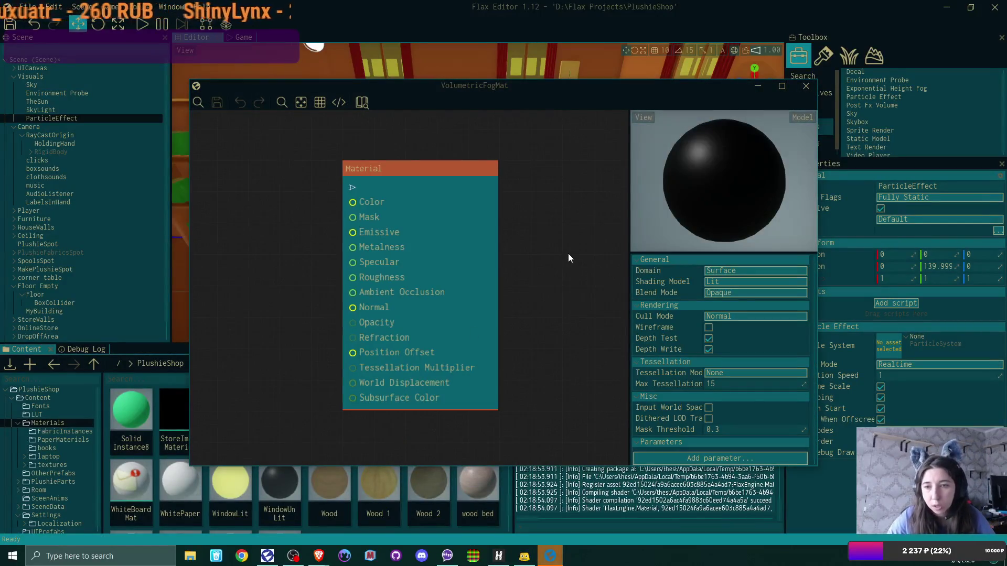
click(741, 271)
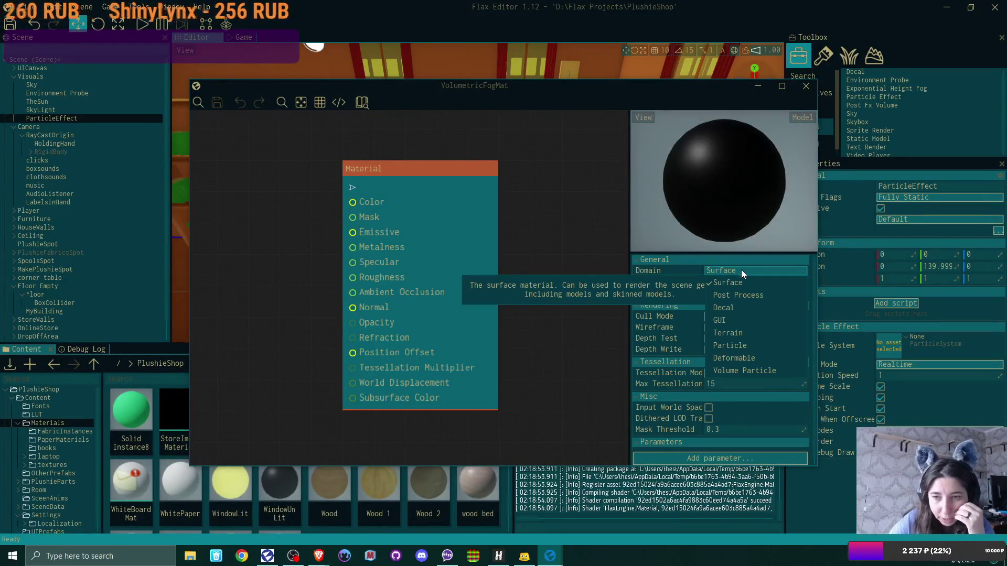
click(770, 370)
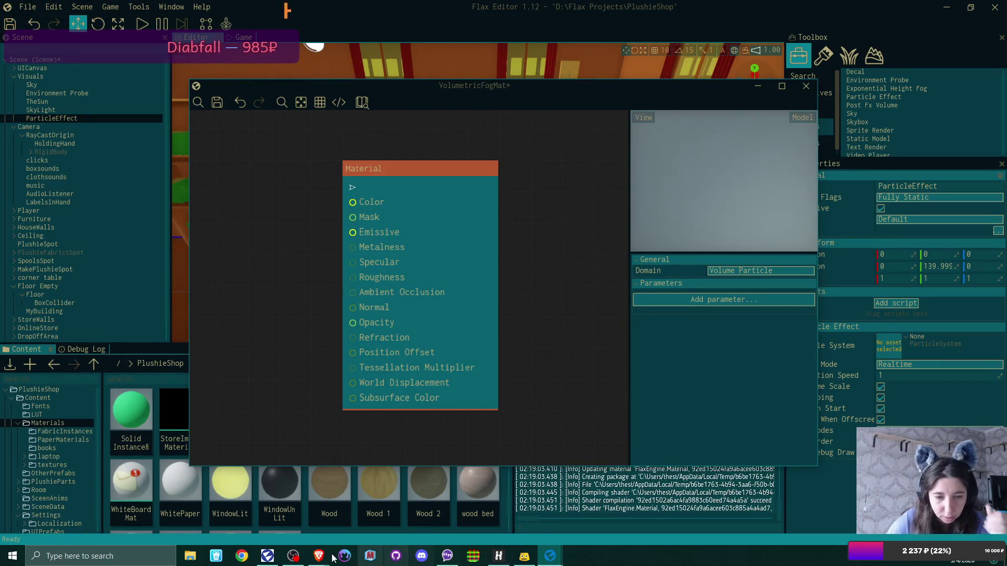
mouse_move(318, 555)
click(415, 502)
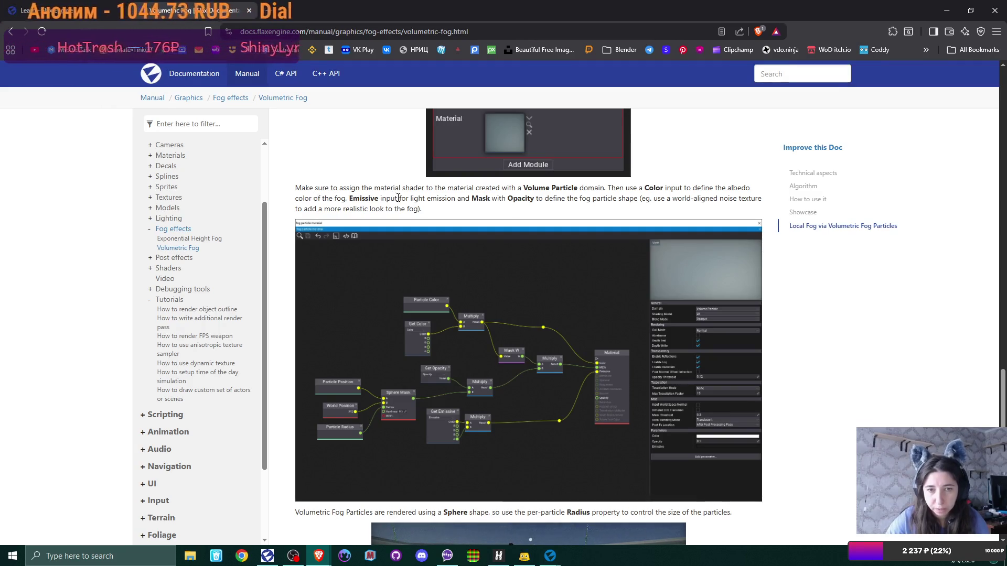
Step: Review the Volumetric Fog page, select the Algorithm steps text, and start a new browser tab
scroll(507, 200, up, 10)
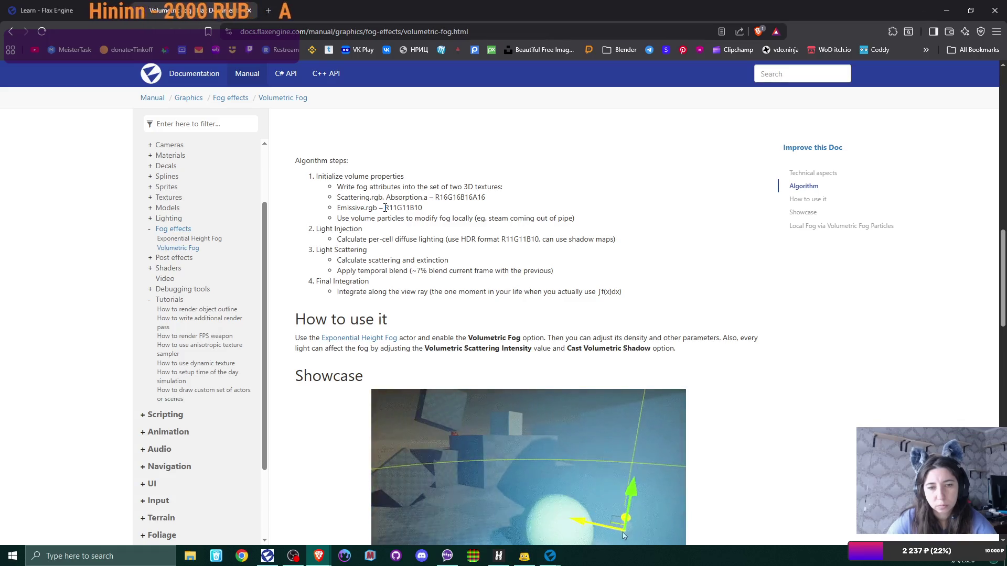
mouse_move(403, 159)
mouse_down()
mouse_move(388, 187)
mouse_move(448, 260)
mouse_up()
key(ctrl+t)
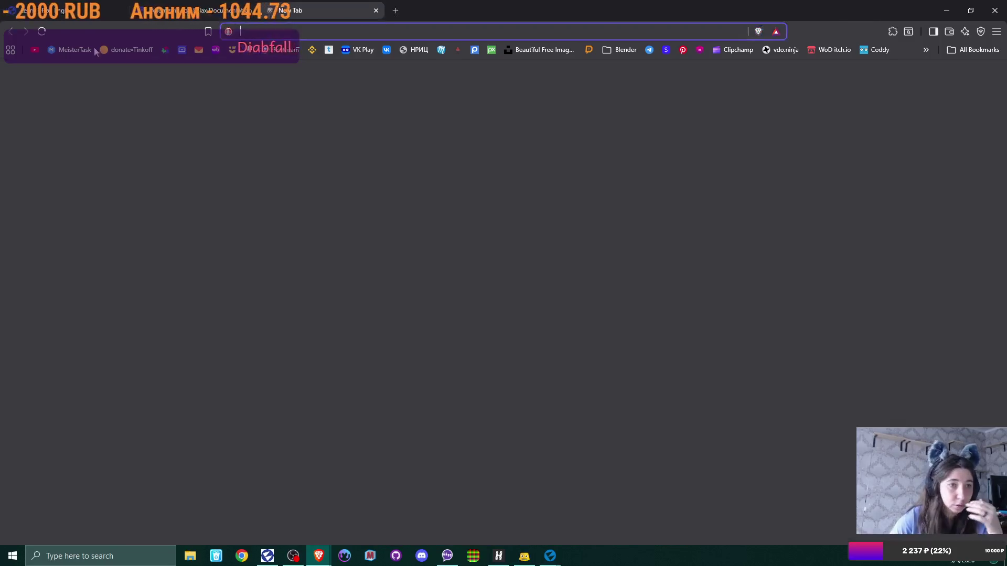
Step: Go to youtube.com and bring up the watch history
text(youtube.com)
key(Return)
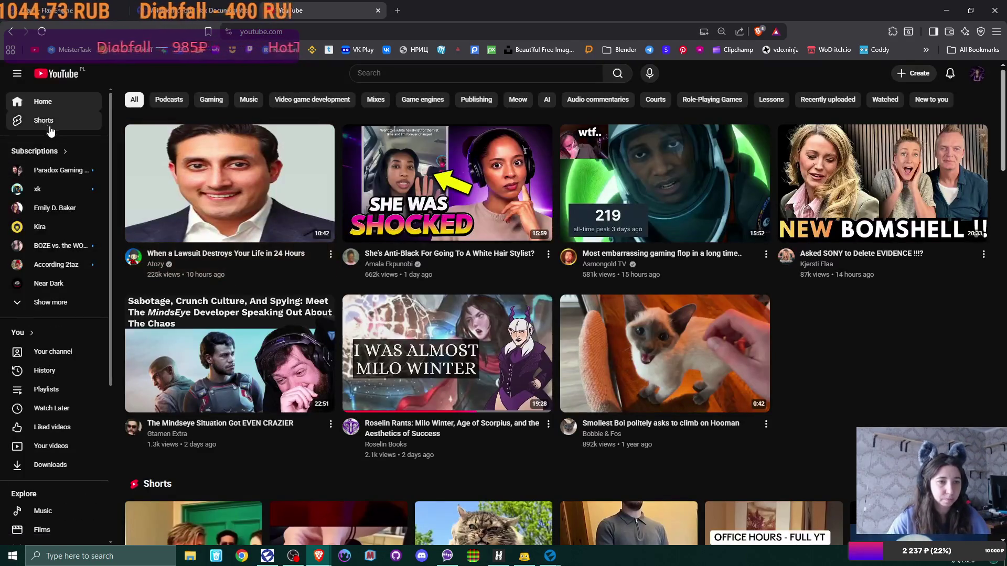
click(45, 370)
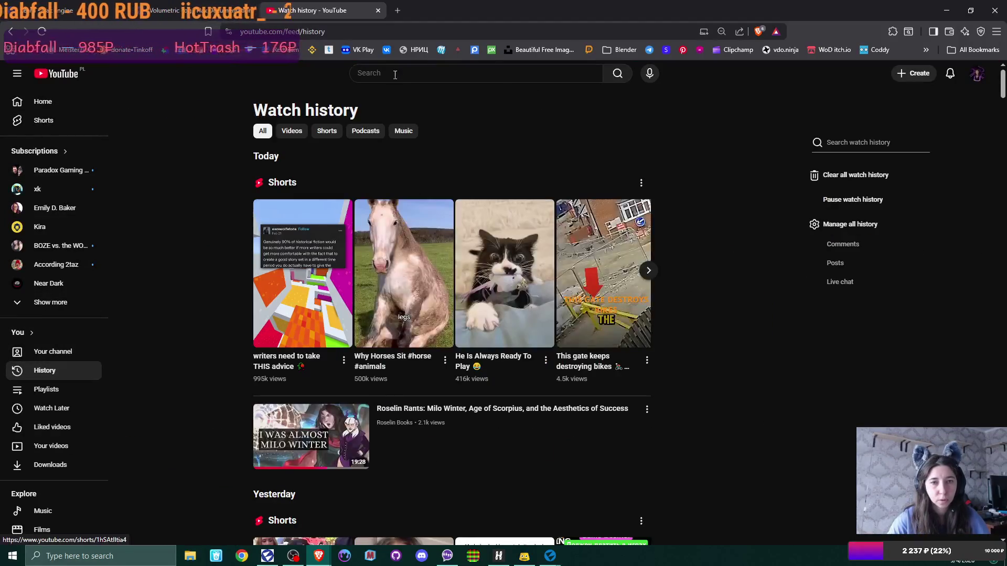
Step: Search the watch history for 'god ray' and look over the results
click(876, 142)
text(god ray)
key(Return)
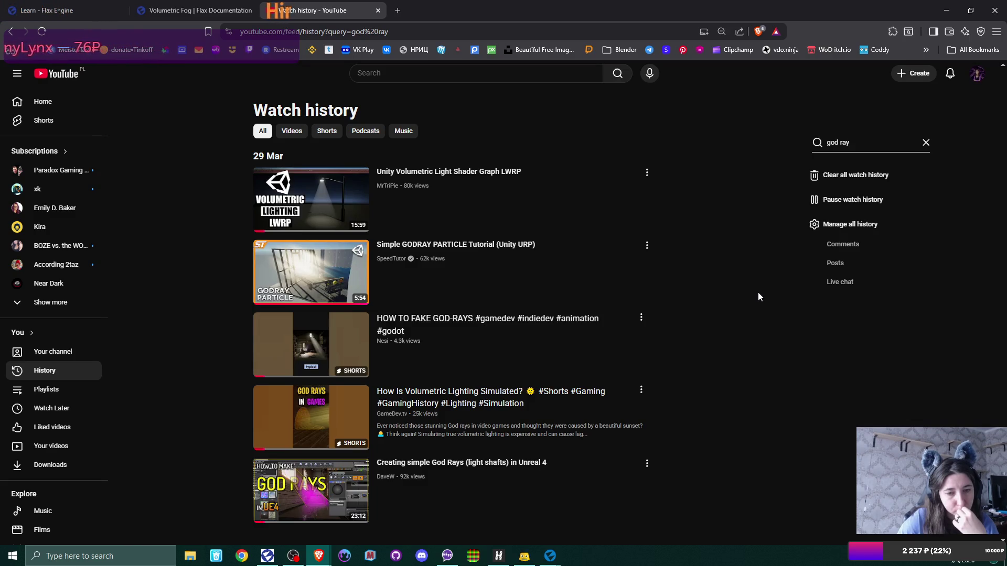
mouse_move(539, 404)
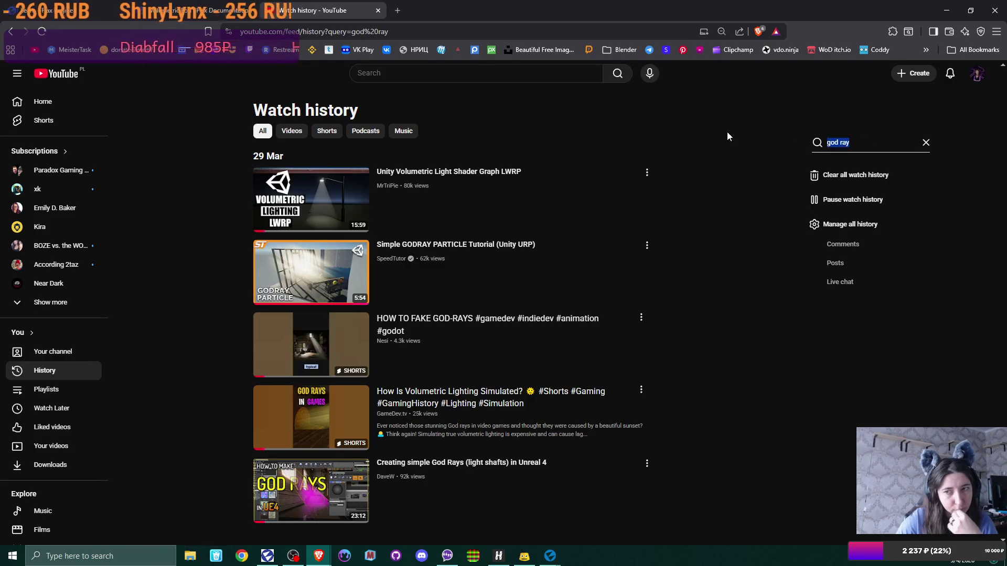
key(ctrl+a)
Step: Search the watch history for 'shader', browse the results, and go to the Unity video's tab
text(shader)
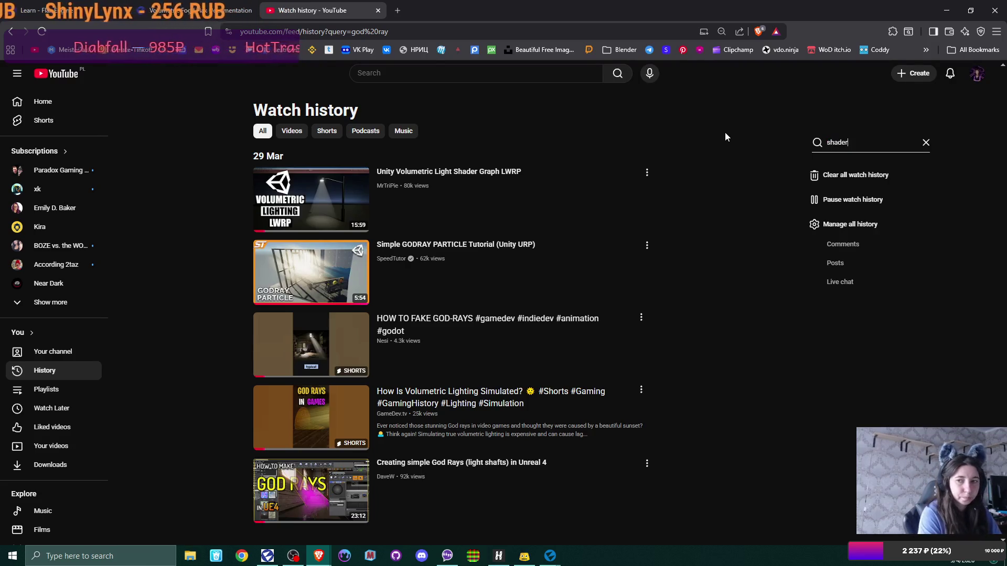
key(Return)
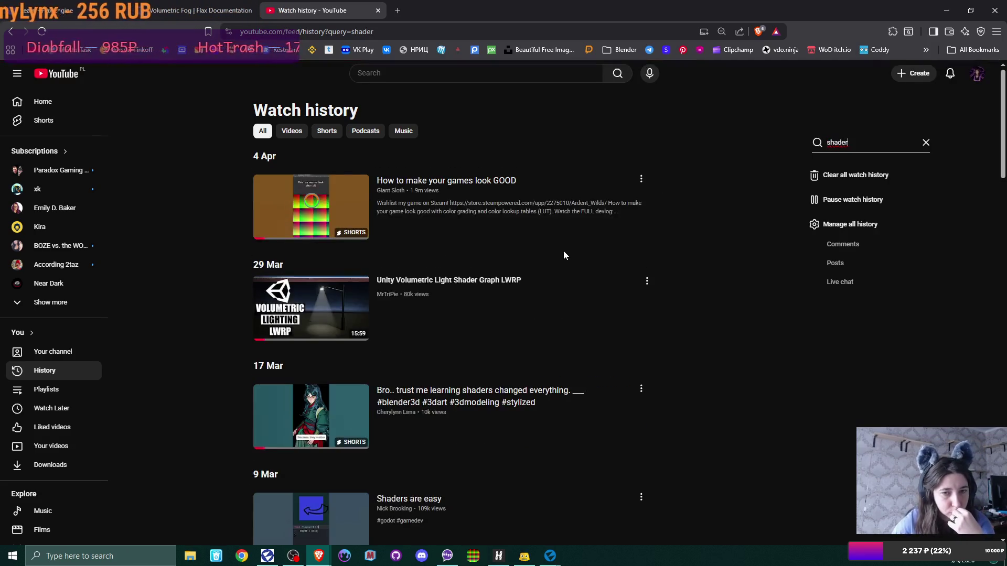
scroll(551, 262, down, 6)
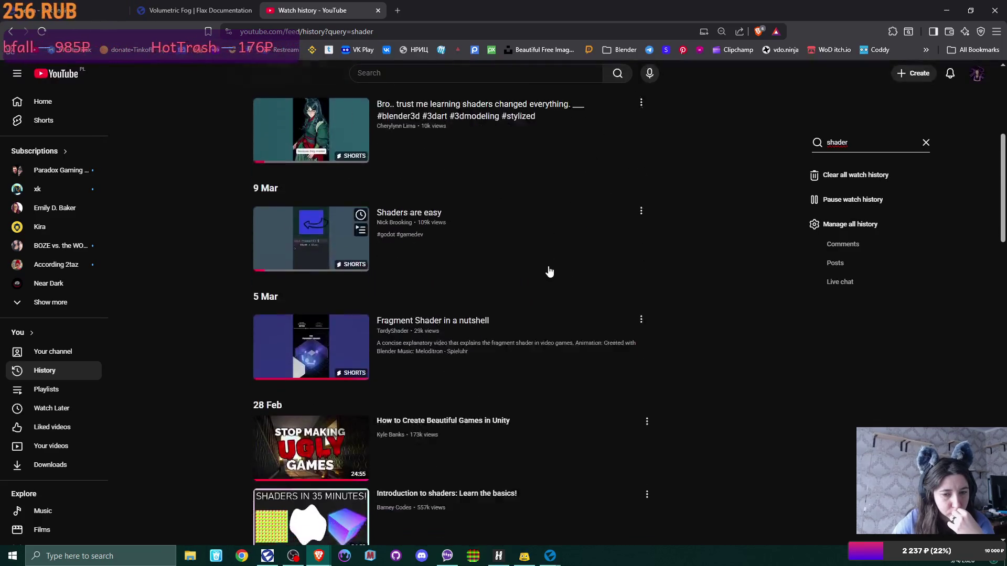
scroll(548, 271, down, 3)
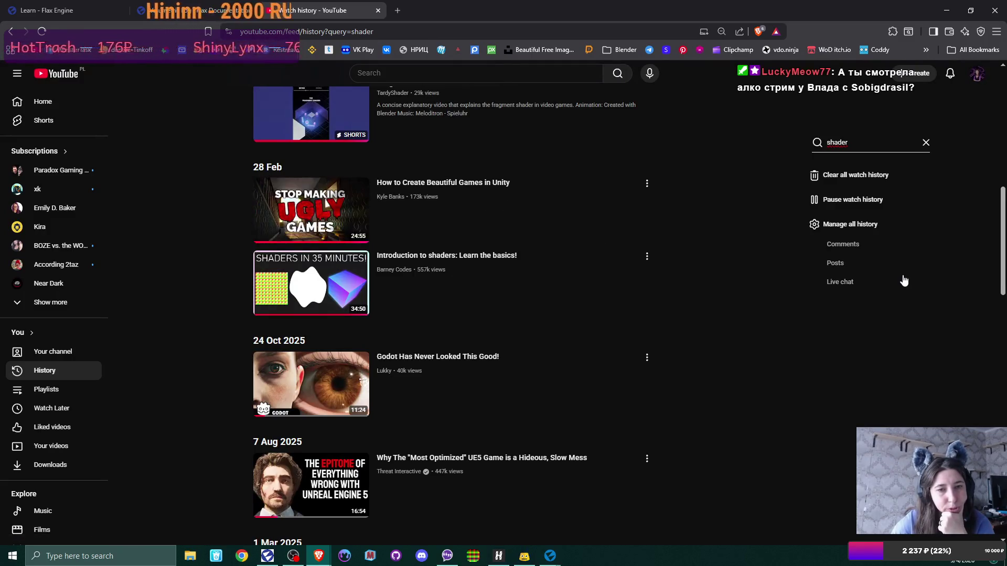
mouse_move(297, 211)
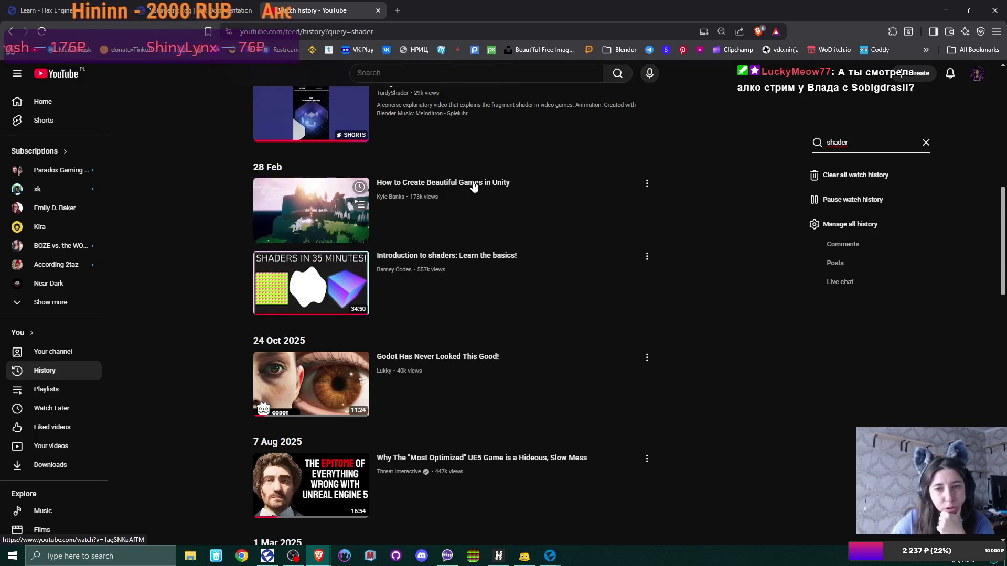
scroll(508, 415, down, 5)
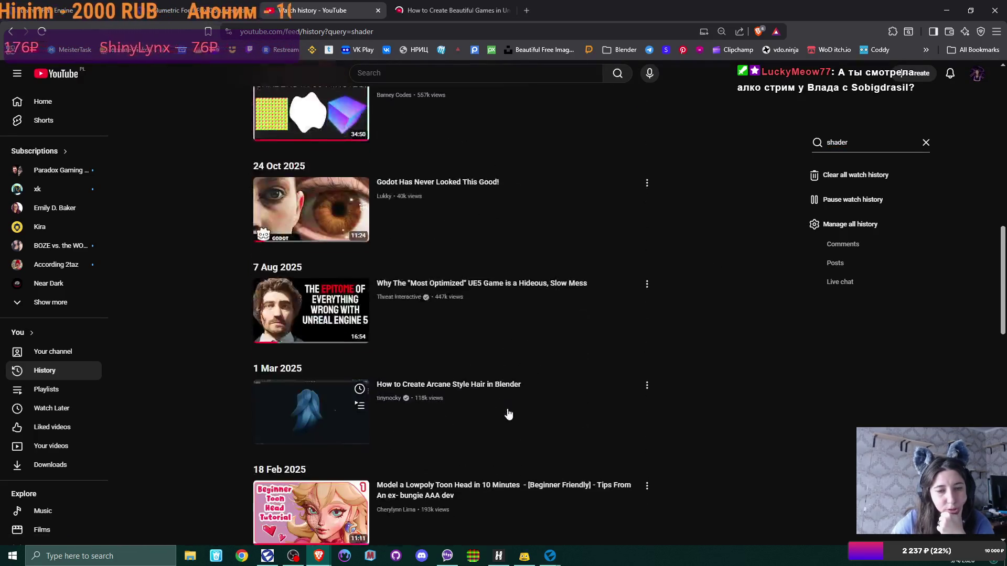
scroll(508, 414, down, 6)
scroll(508, 415, down, 6)
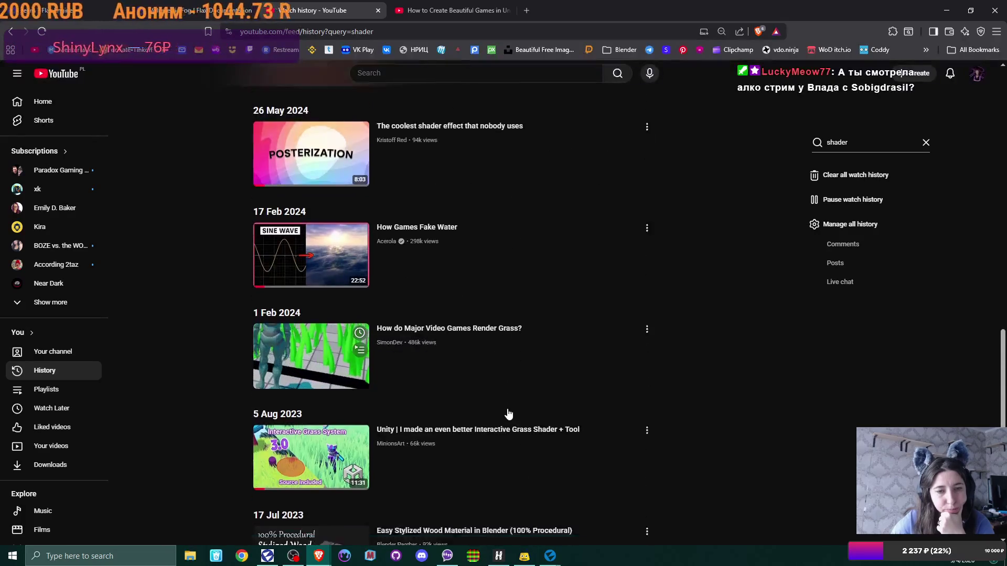
scroll(508, 414, down, 2)
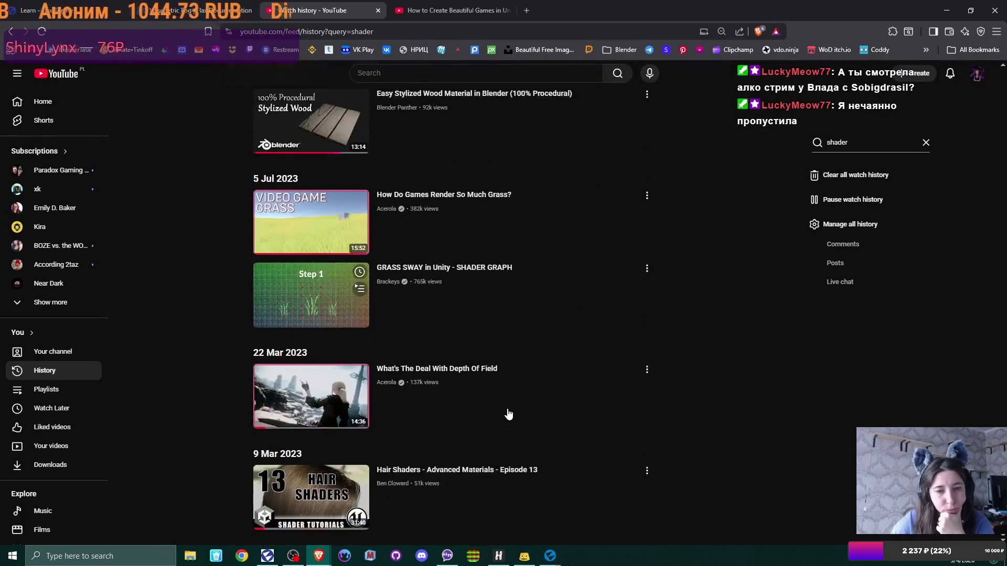
scroll(507, 413, up, 15)
scroll(507, 408, up, 10)
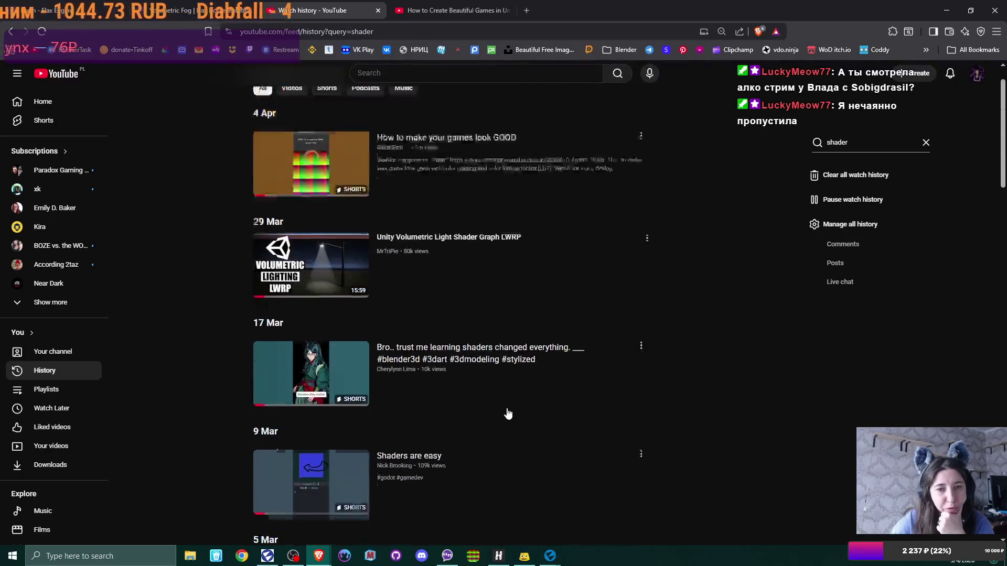
click(430, 16)
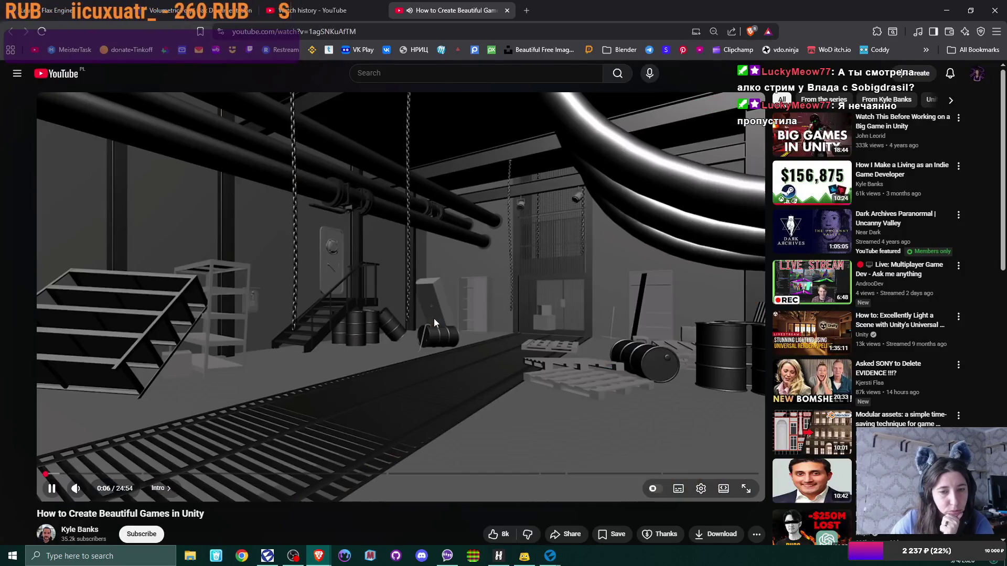
Step: Jump the Unity tutorial to its Lighting chapter
click(434, 320)
click(433, 318)
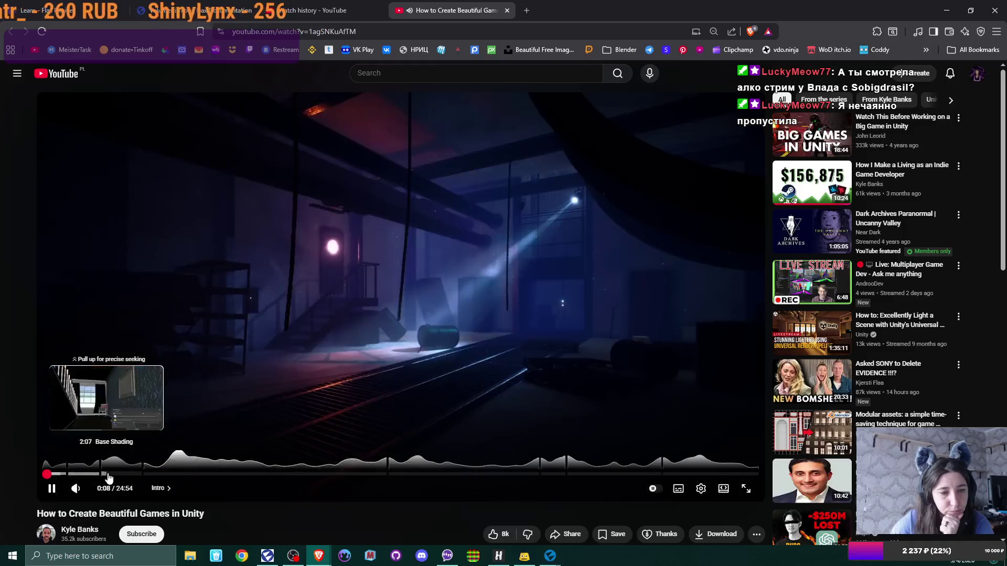
click(145, 474)
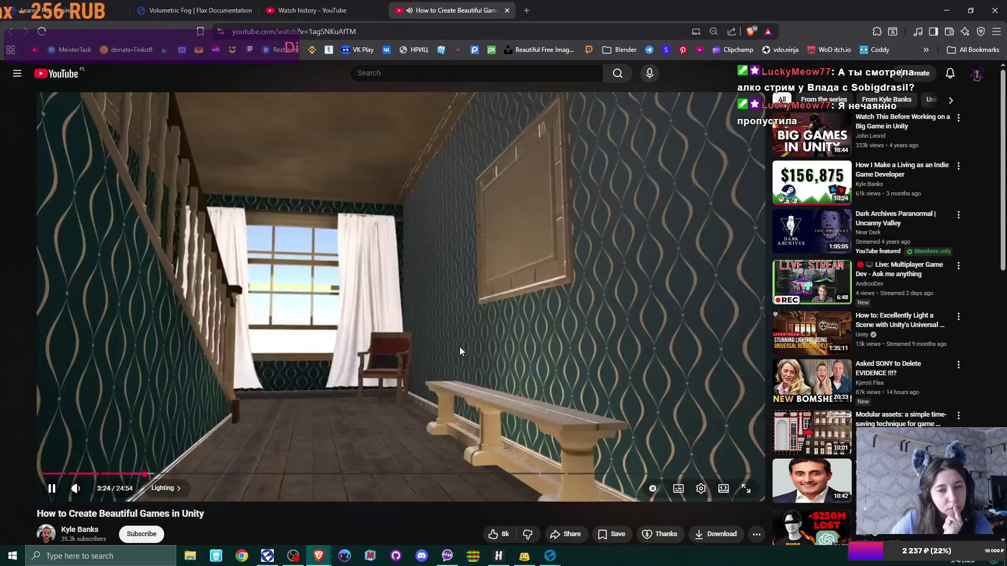
Step: Watch the room scene, then scrub the video ahead to about 6:17
click(460, 347)
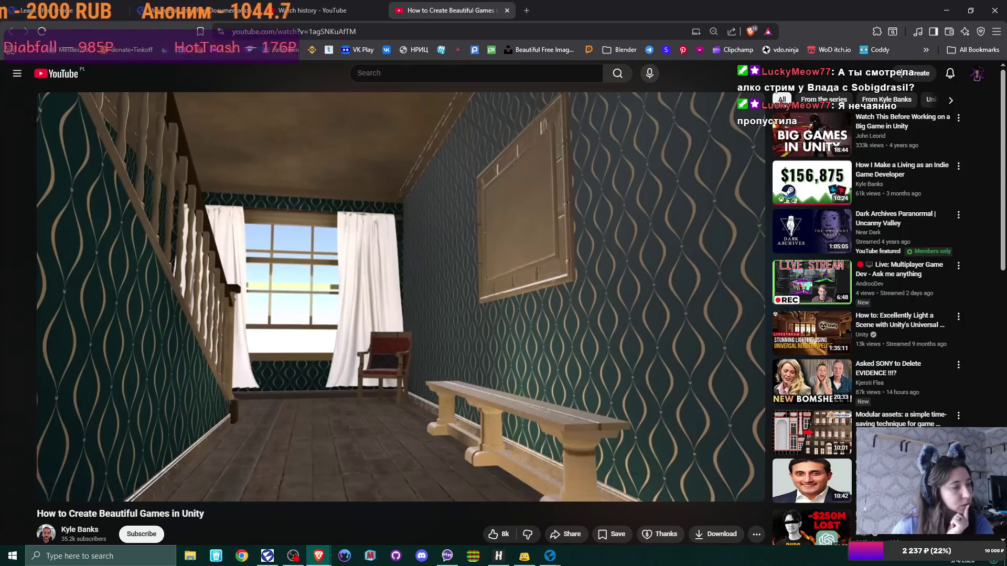
click(487, 312)
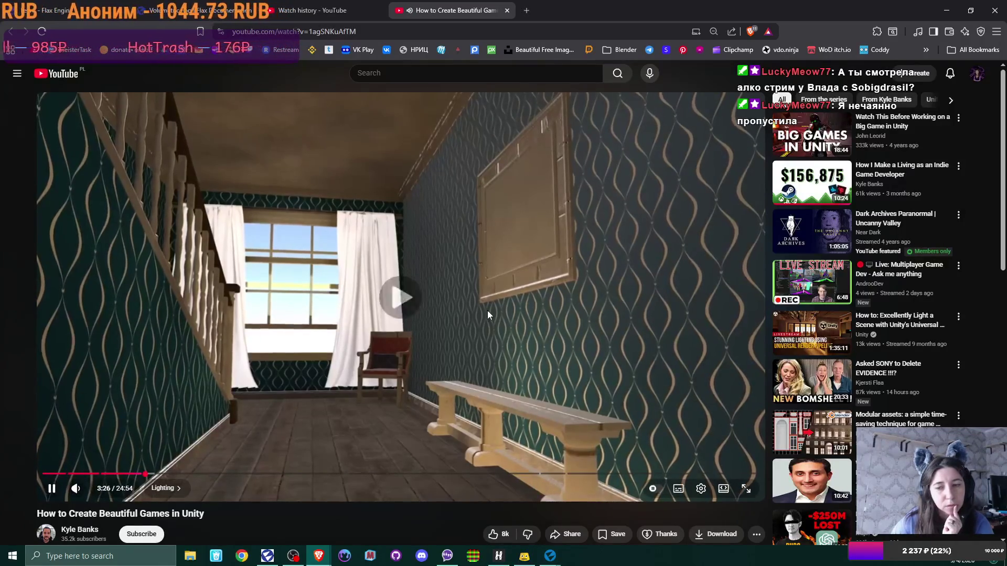
click(487, 312)
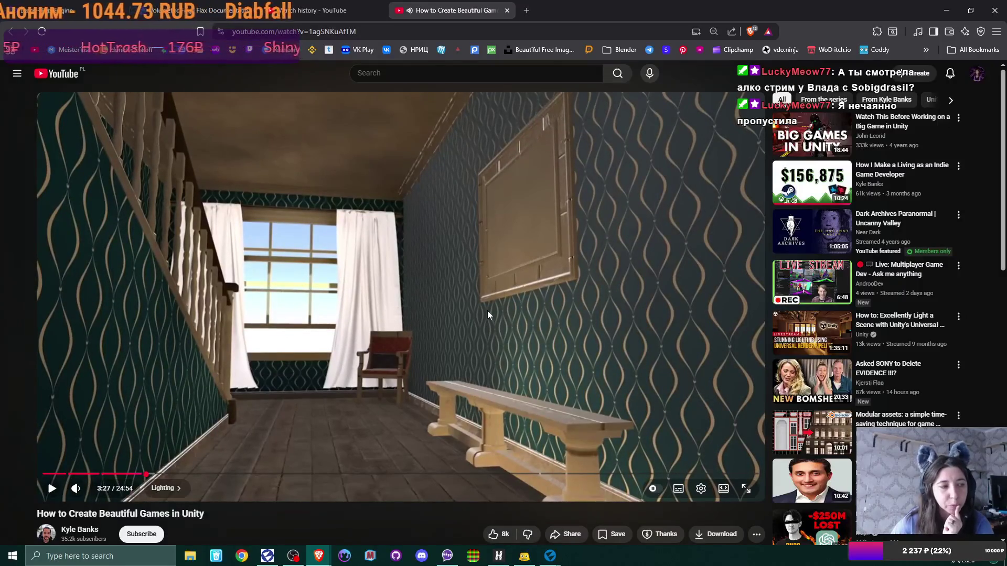
click(487, 311)
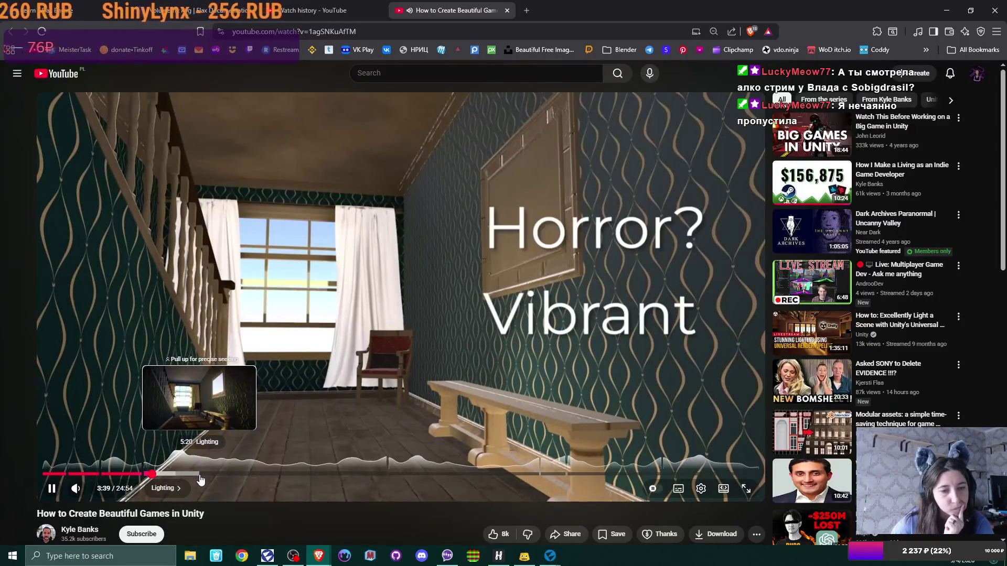
drag(201, 478, 201, 477)
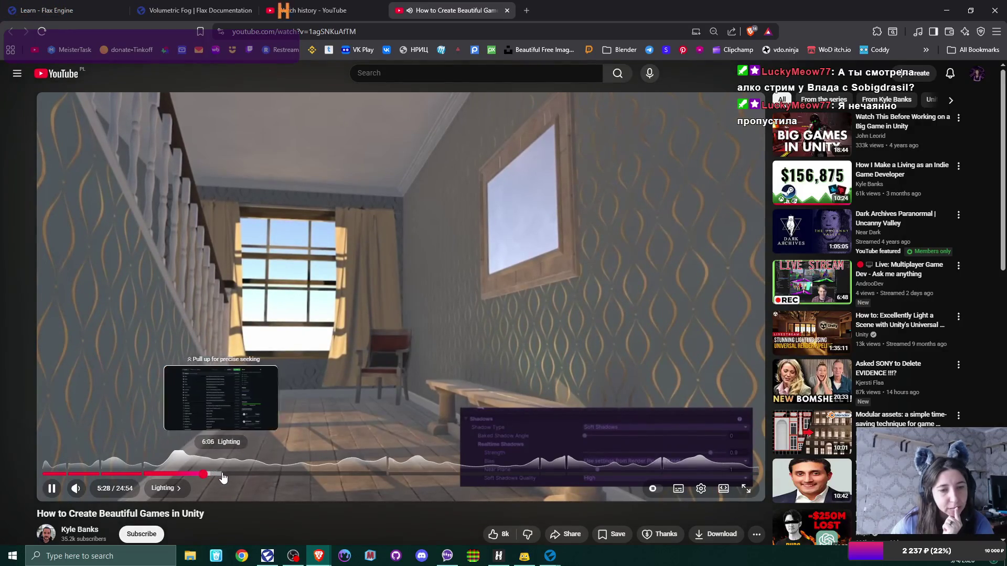
drag(223, 475, 222, 476)
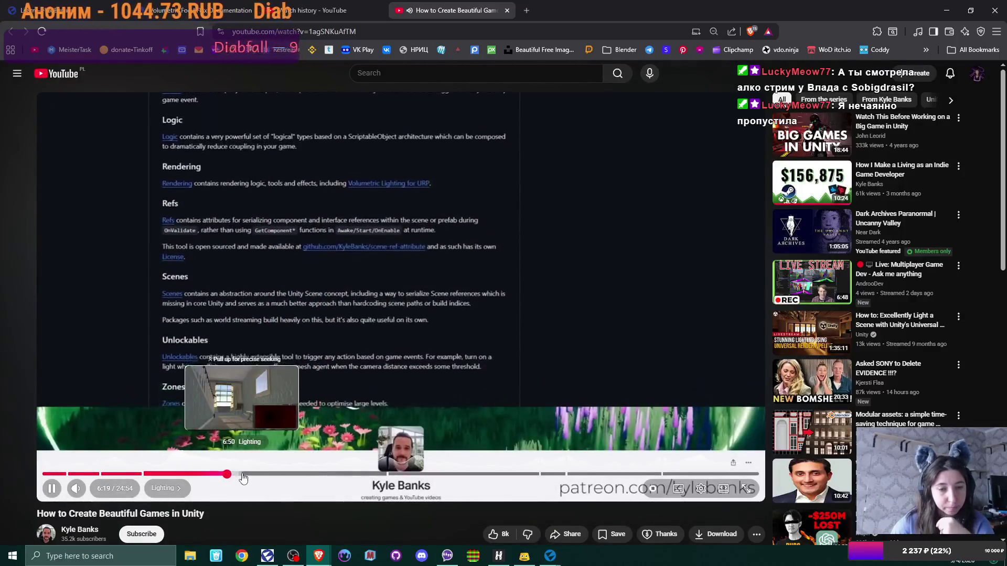
Step: Skip ahead to about 6:54 and pause the video at 7:12, then bring Discord forward
click(243, 474)
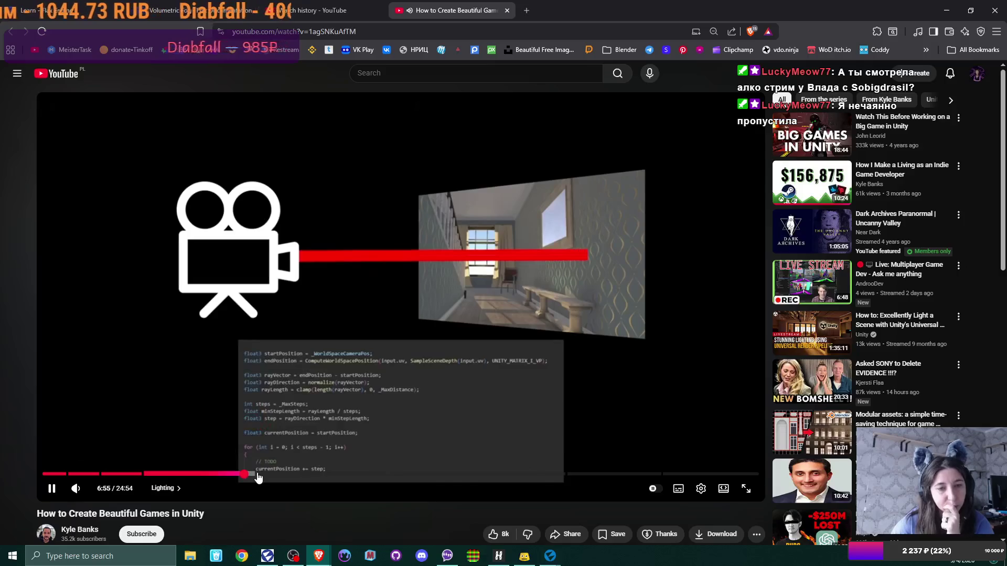
click(558, 374)
click(560, 379)
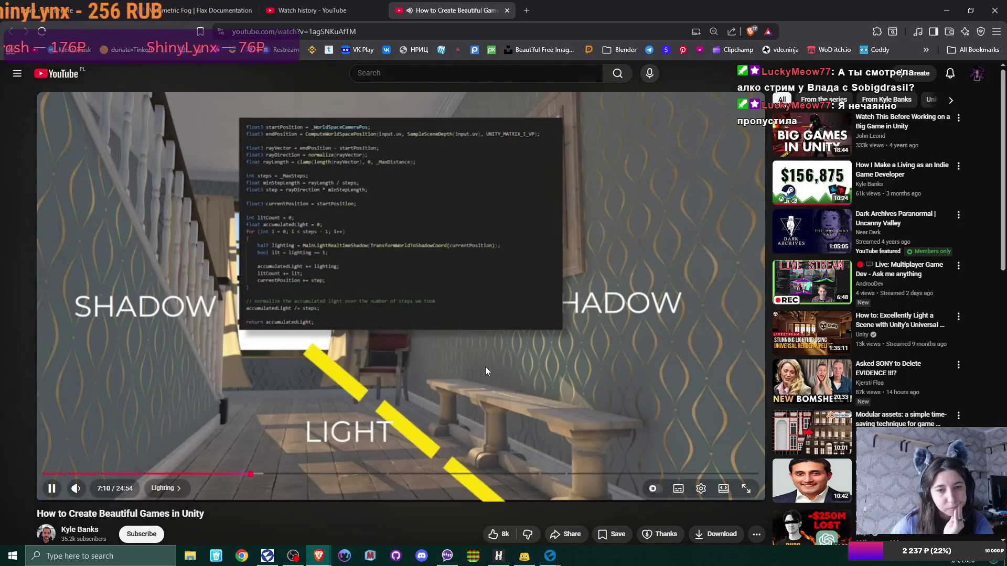
click(485, 367)
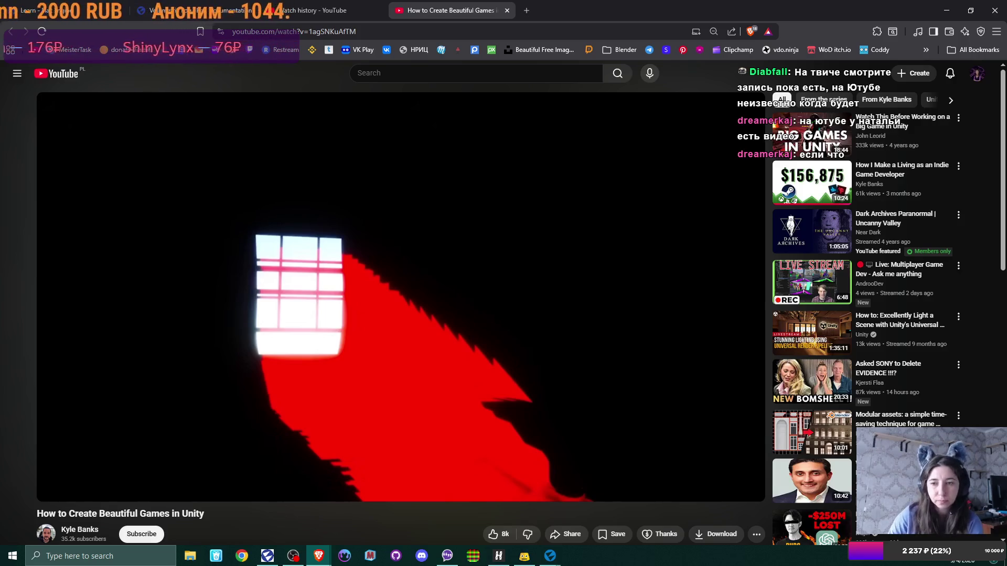
mouse_move(394, 323)
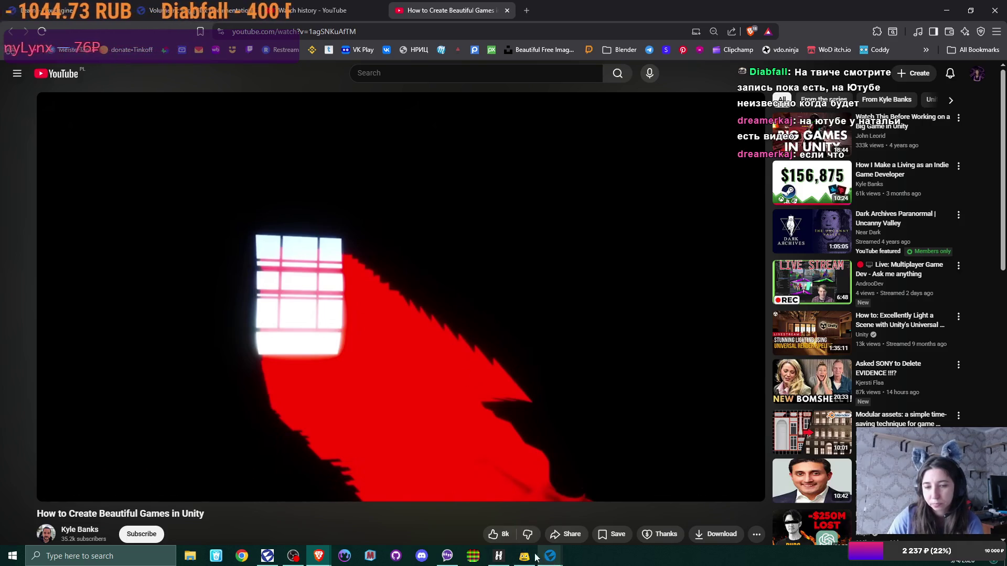
click(422, 556)
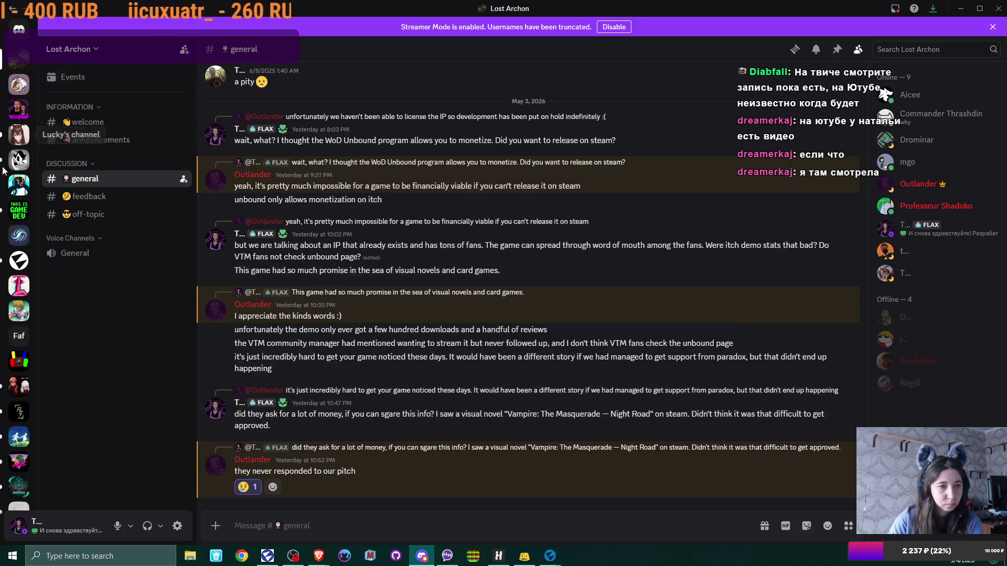
Step: Go to the Flax server's #help channel and start a reply to 'Dont regular particles do this?'
click(19, 261)
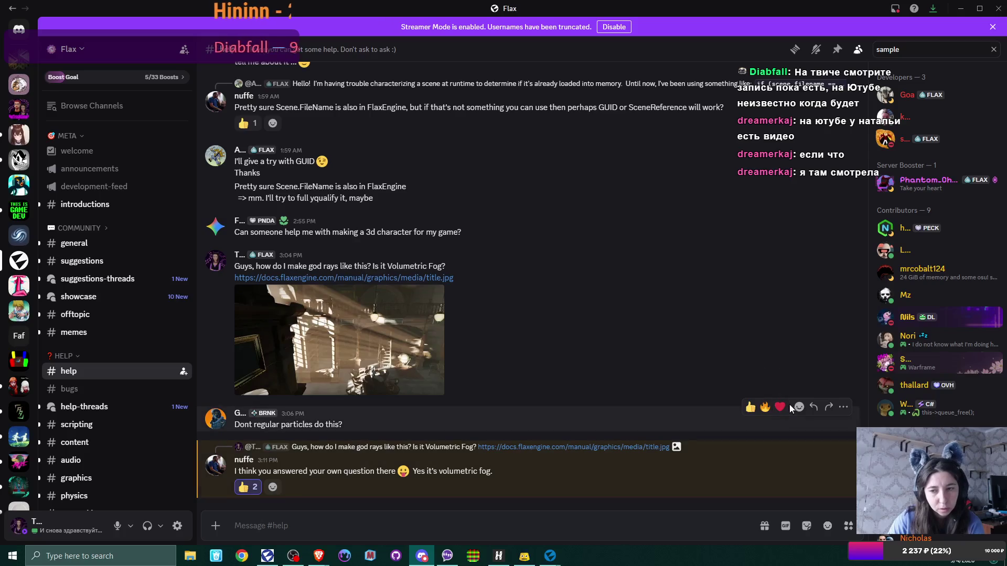
click(813, 410)
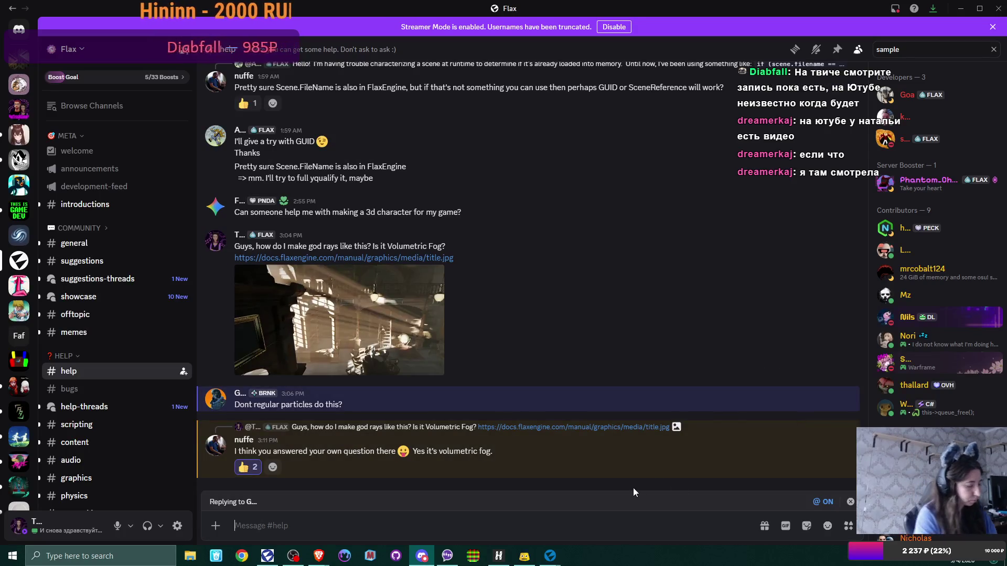
Step: Mention the member and ask about achieving it without a shader, adjusting volumes/particles values
text(@)
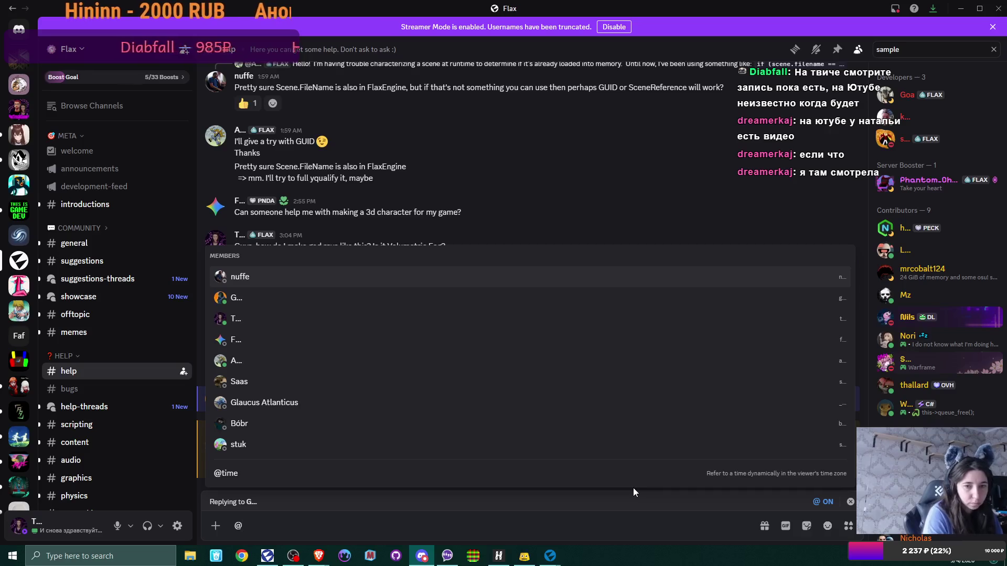
click(257, 277)
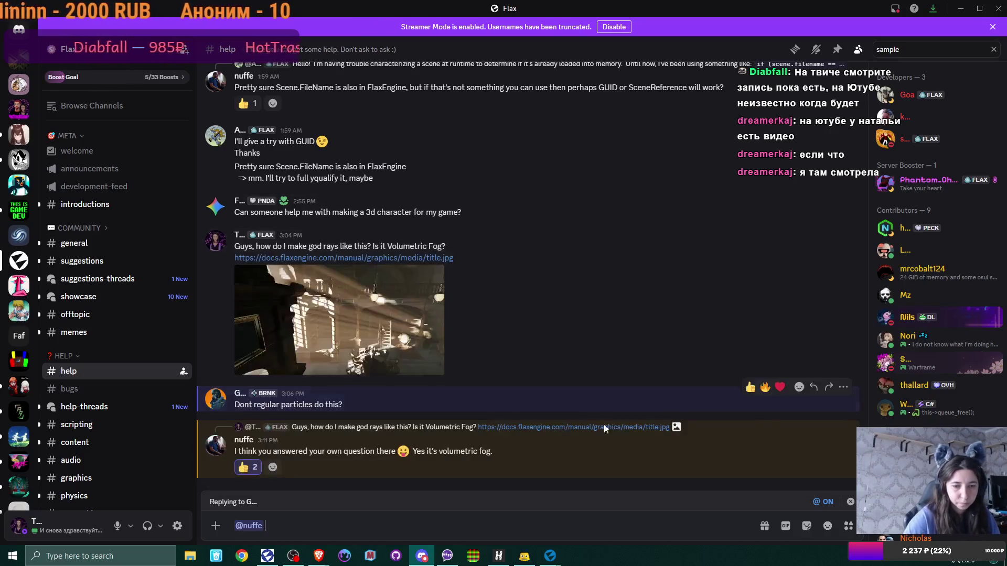
text(Can I achieve)
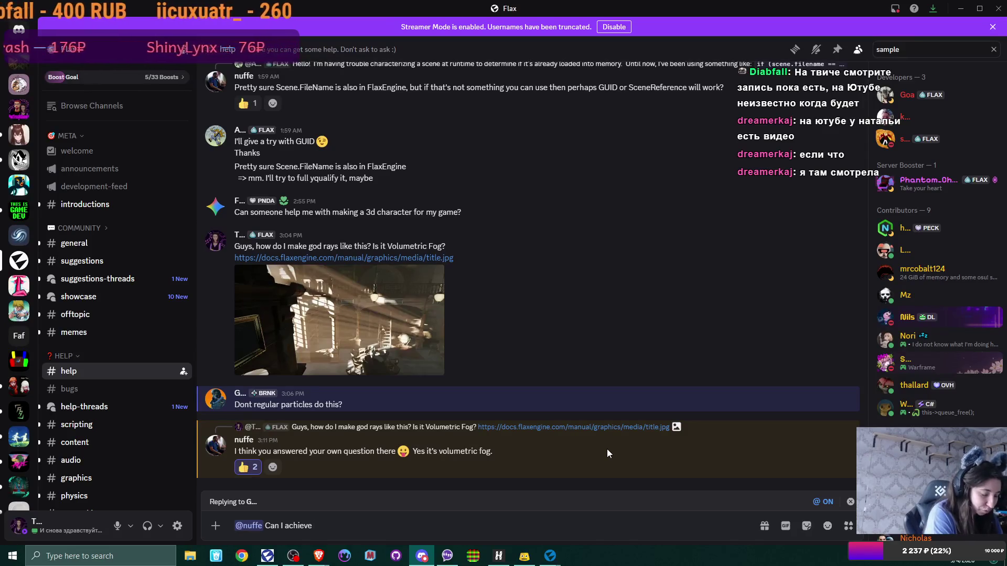
text(this effect w)
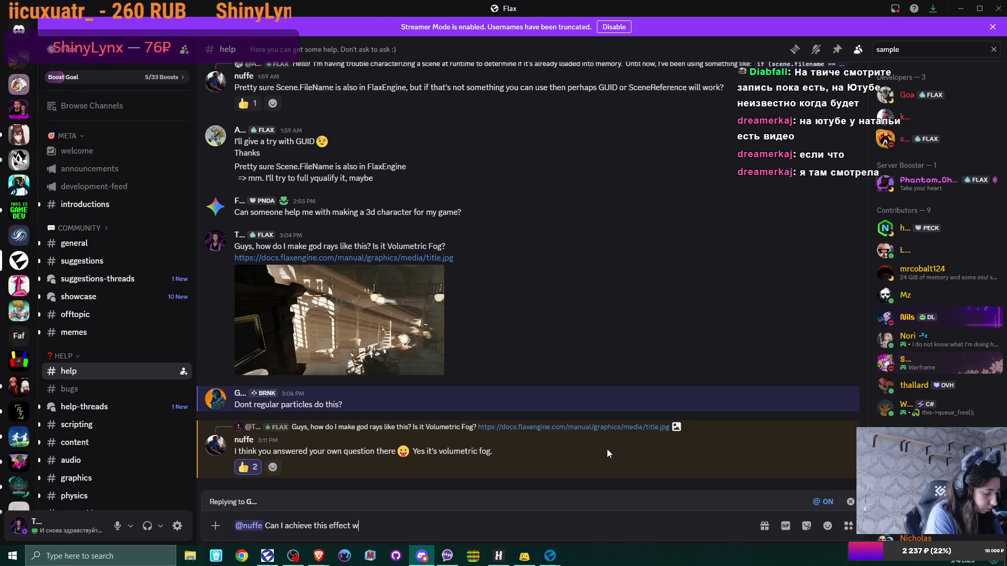
text(hout)
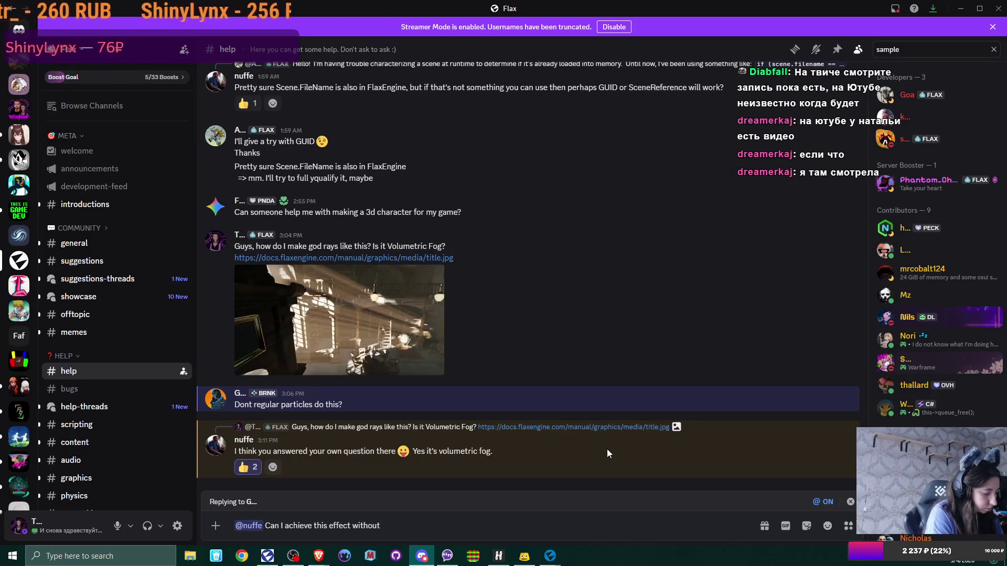
text(iting )
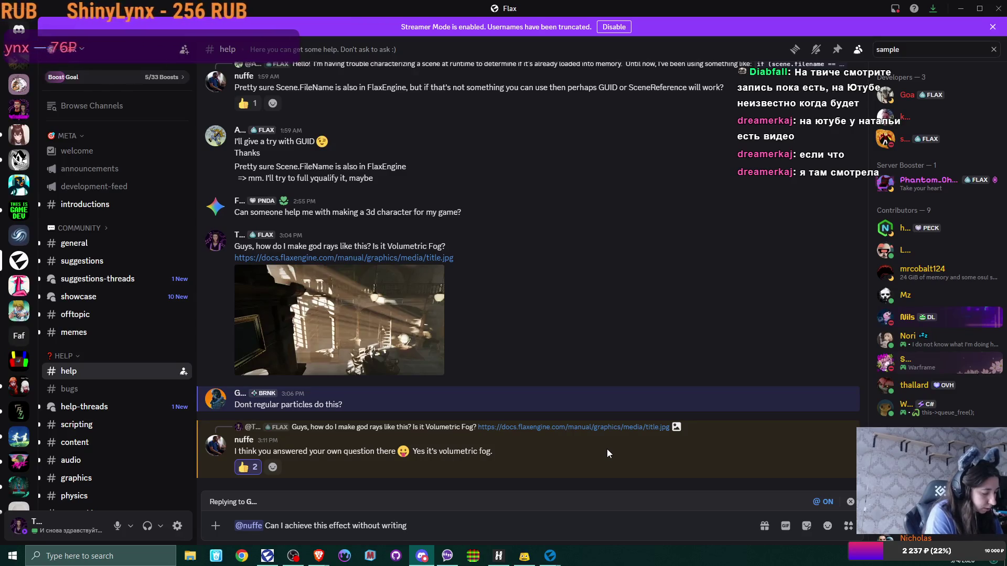
text(hader just by)
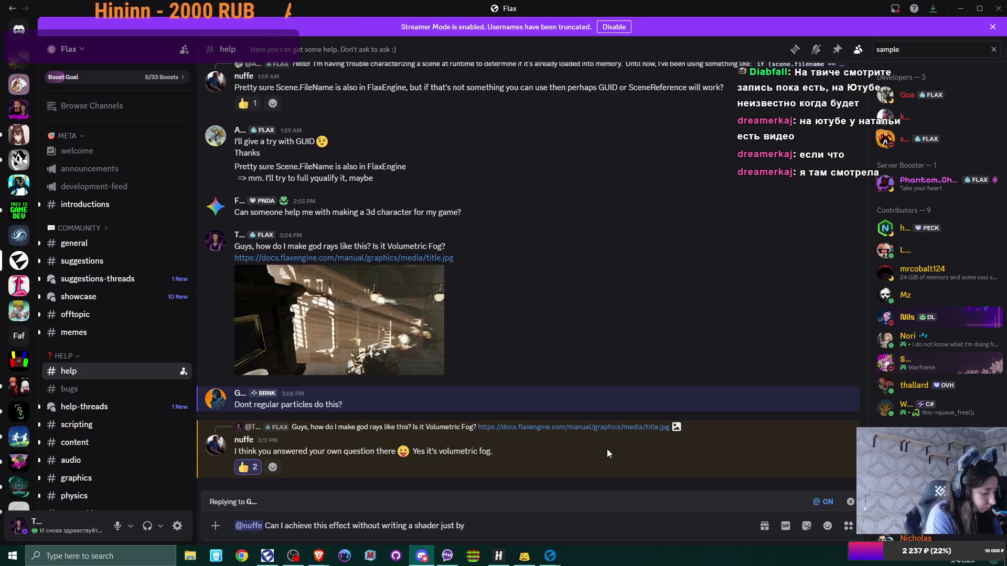
text(adding)
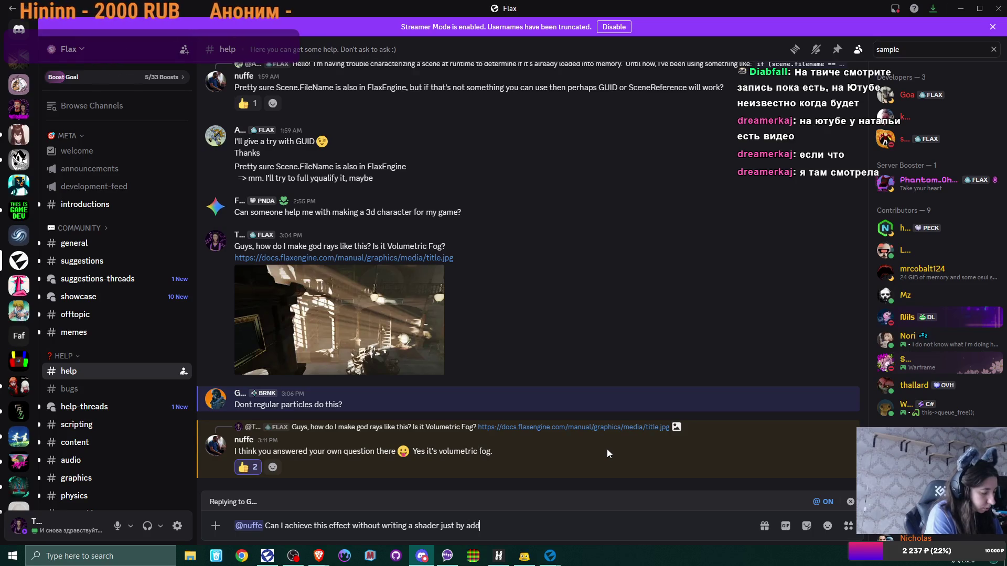
text(some volum)
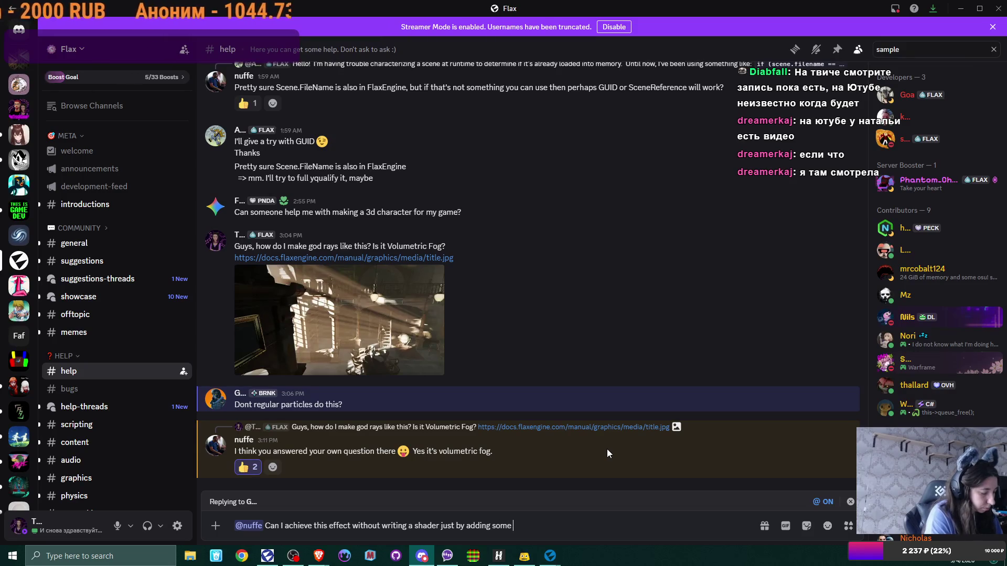
text(es/pa)
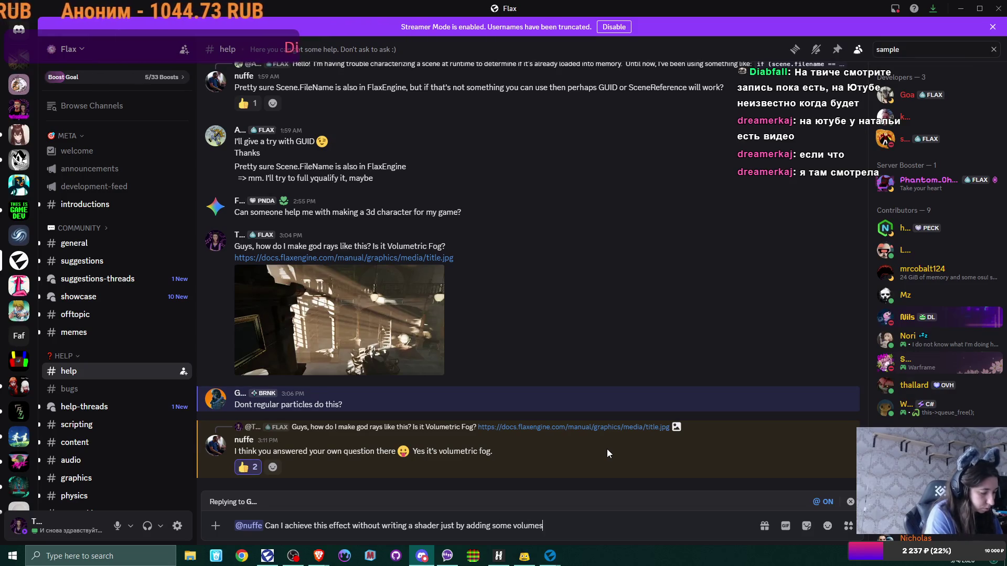
text(rticles and)
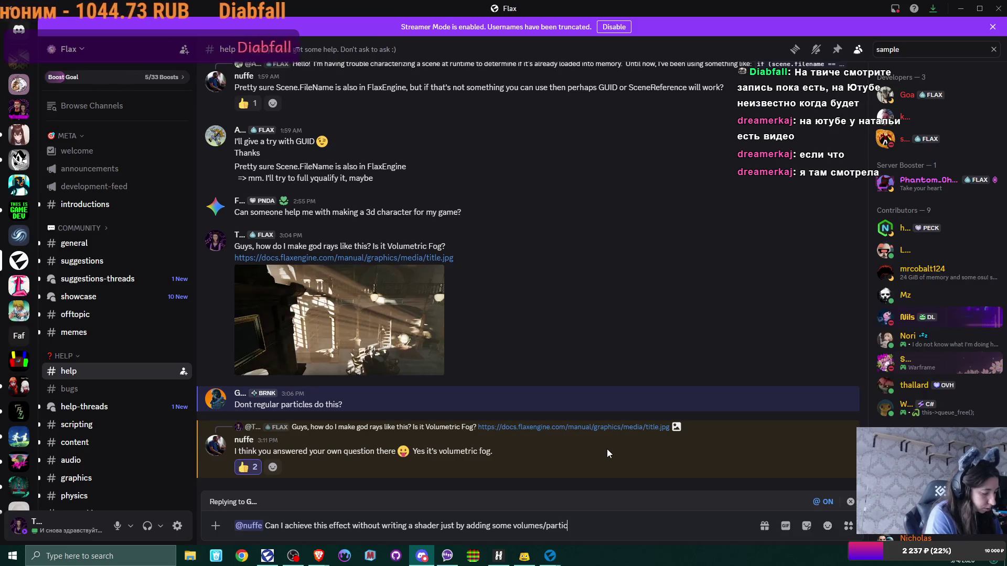
text( ajus)
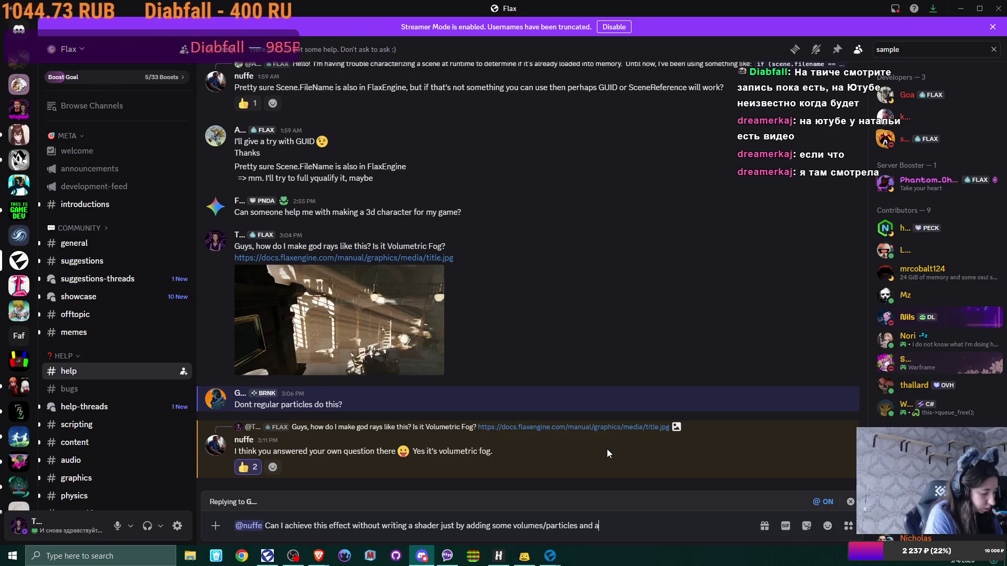
text(ting )
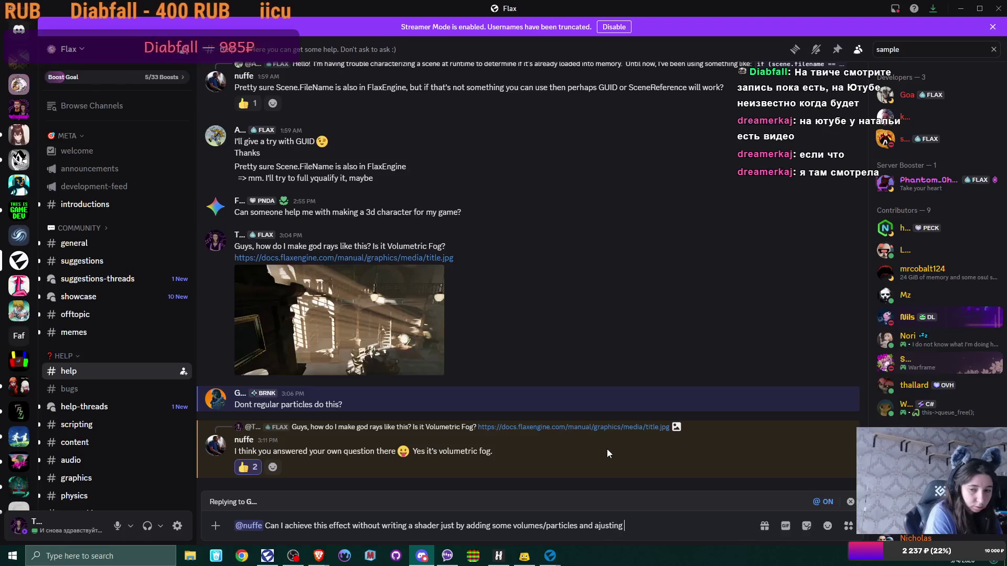
text(wi)
key(BackSpace)
key(BackSpace)
text(their val)
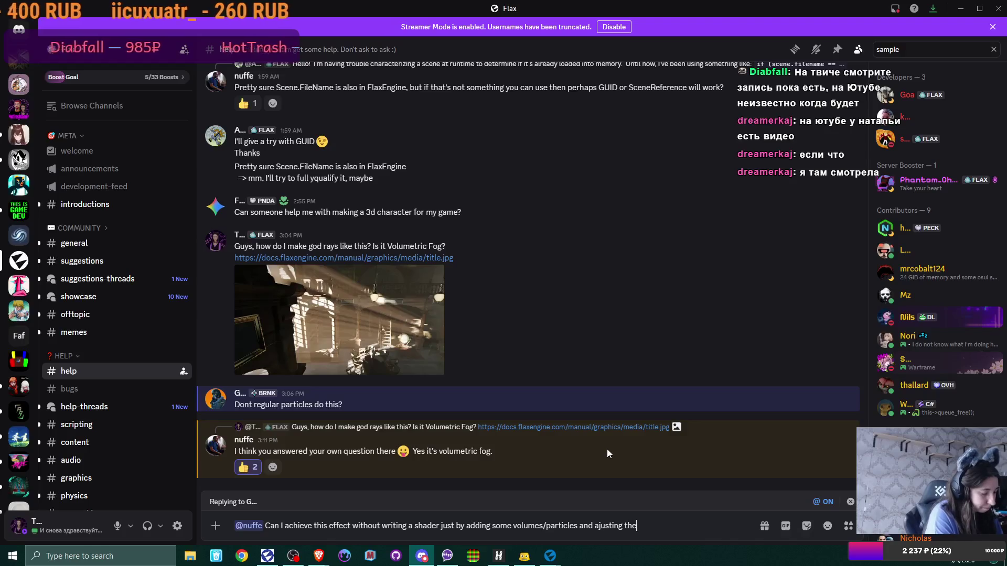
text(ues&)
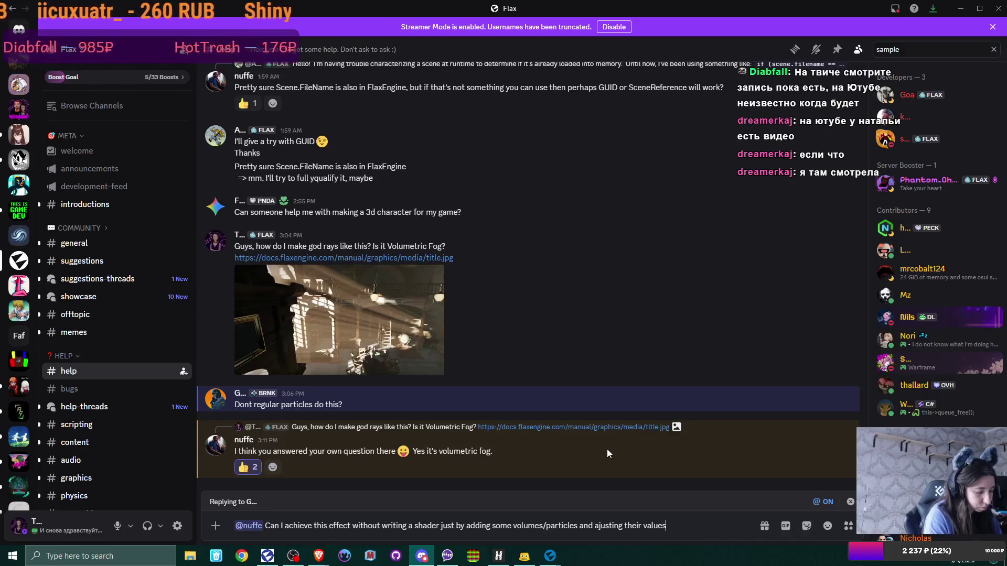
Step: End the question with '?', correct the spelling of 'shader', and send the reply
key(BackSpace)
text(?)
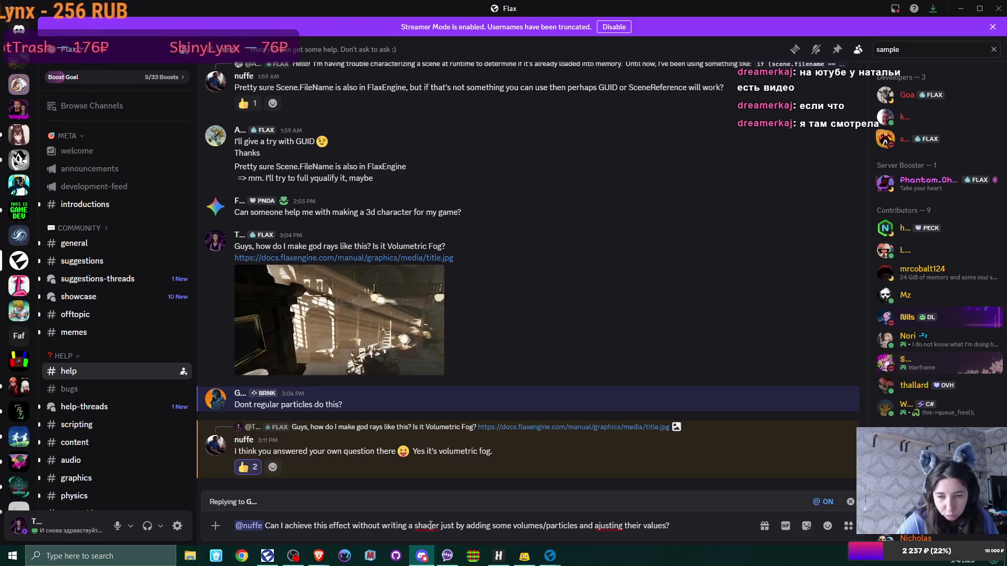
text(d)
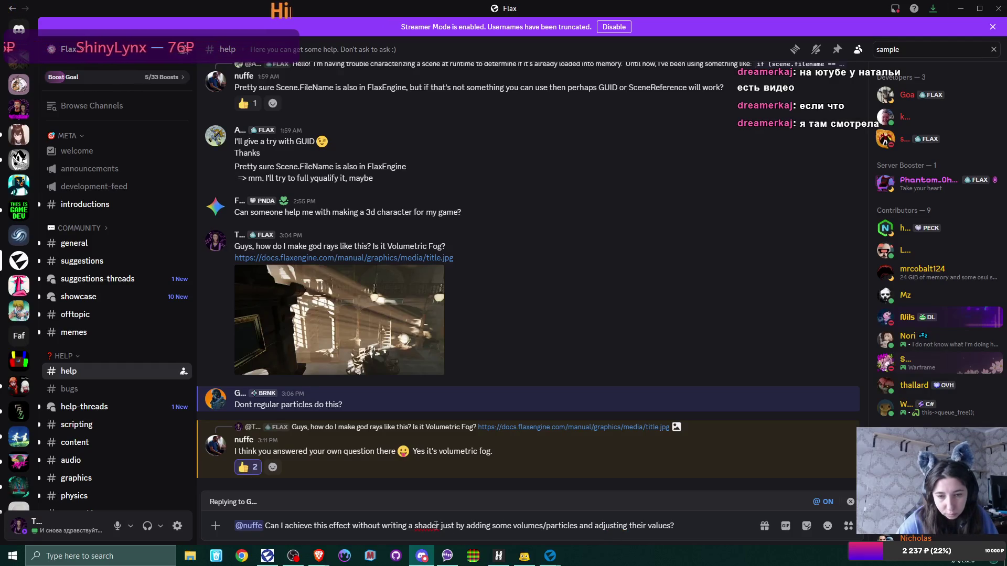
right_click(427, 525)
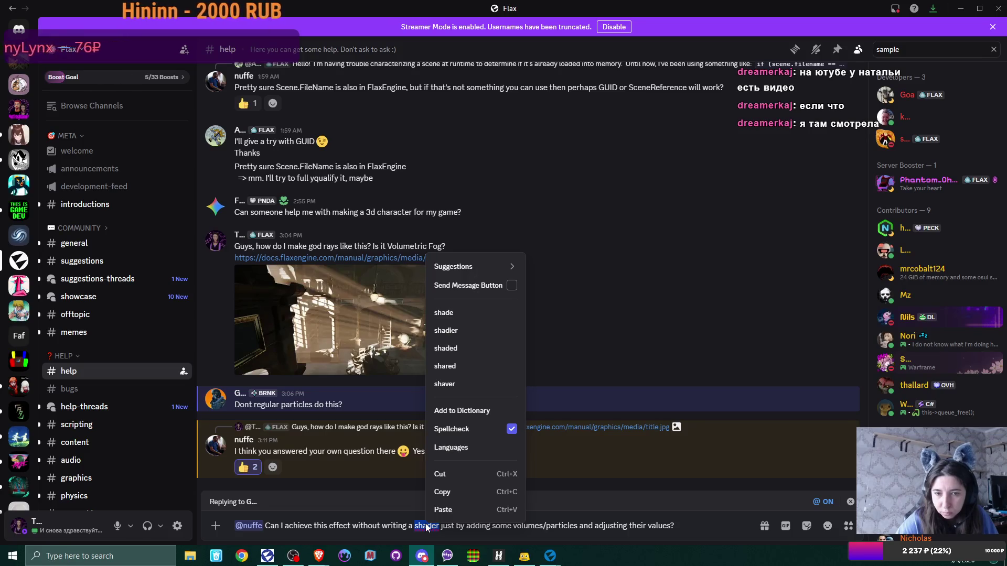
click(559, 514)
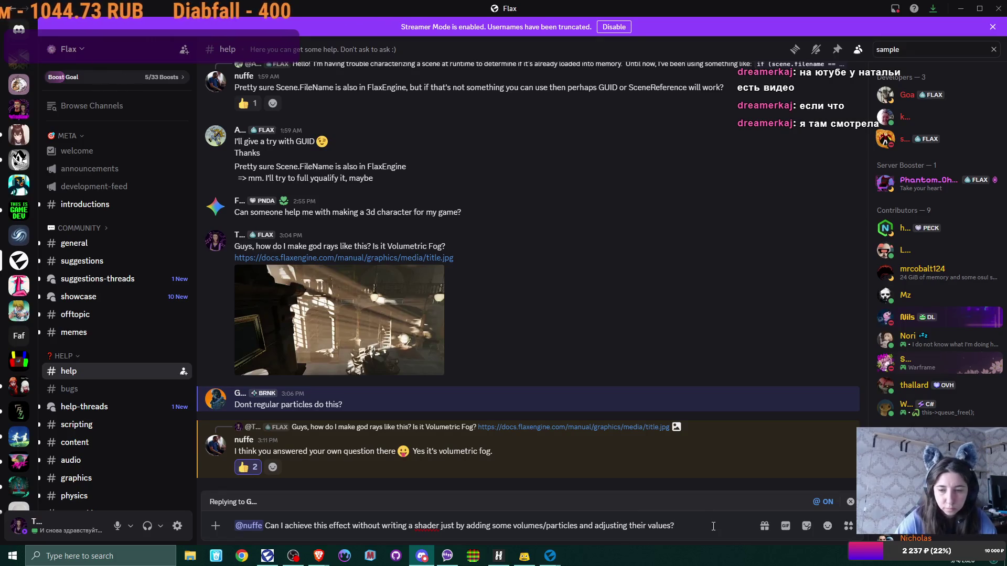
key(Return)
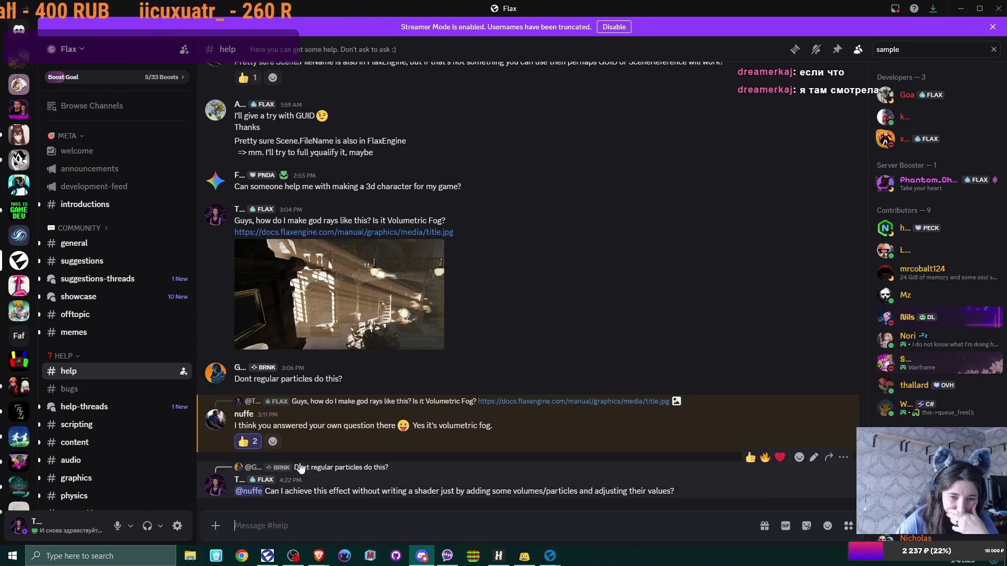
Step: Return to the browser showing the paused YouTube tutorial
mouse_move(253, 446)
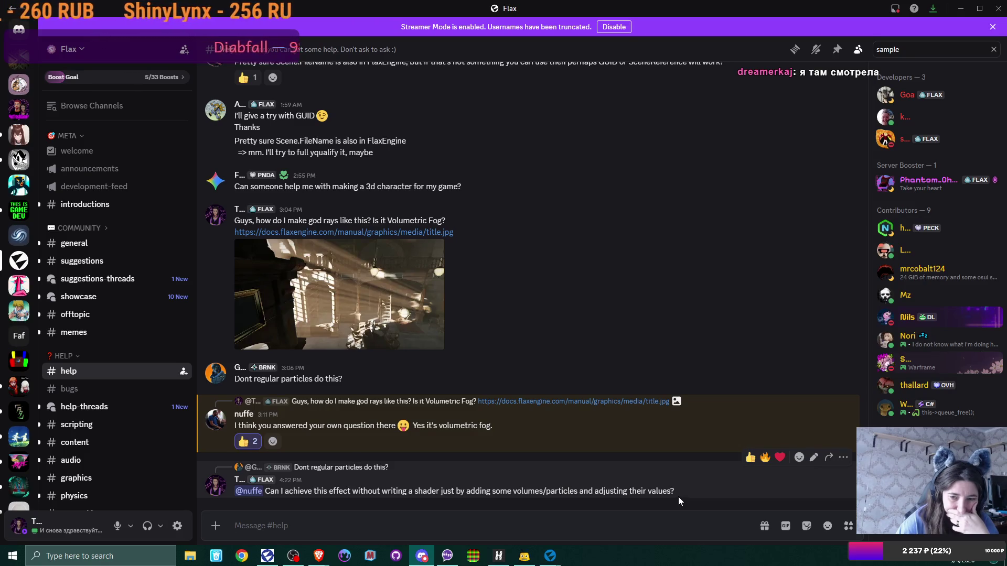
key(alt+Tab)
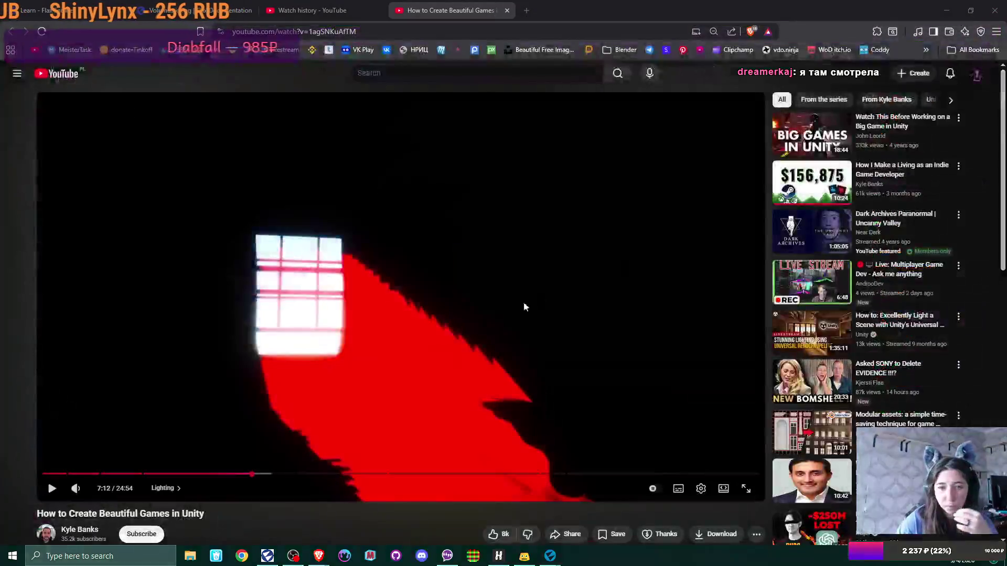
Step: Scroll the Volumetric Fog docs to Showcase, then enlarge the god-rays image in Discord
click(178, 15)
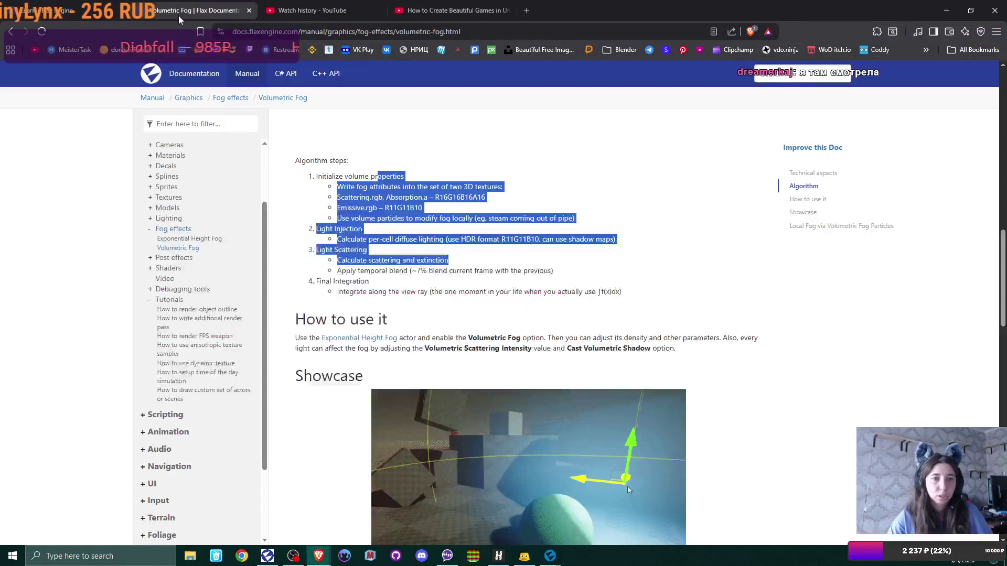
scroll(606, 371, down, 3)
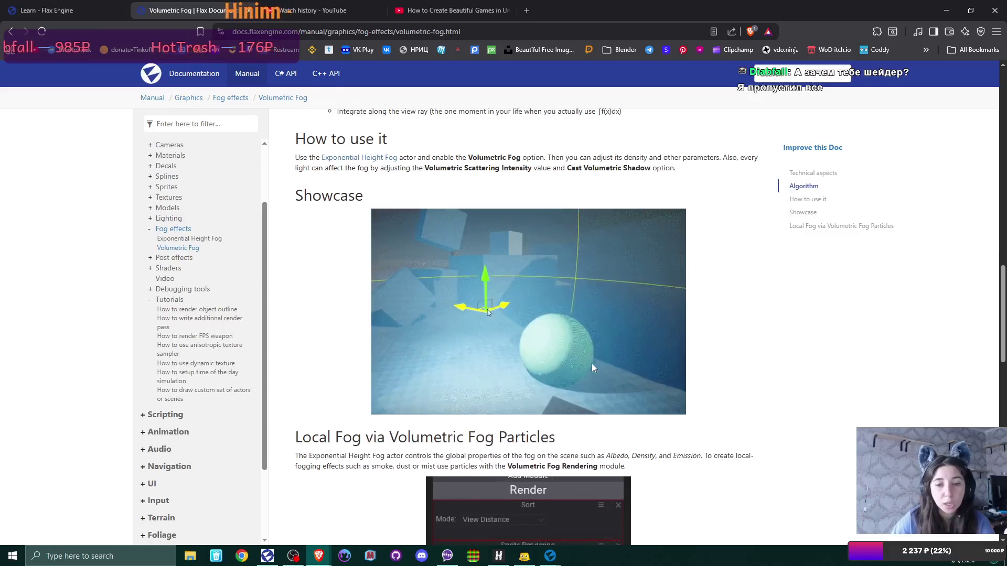
scroll(593, 367, down, 2)
scroll(592, 367, up, 2)
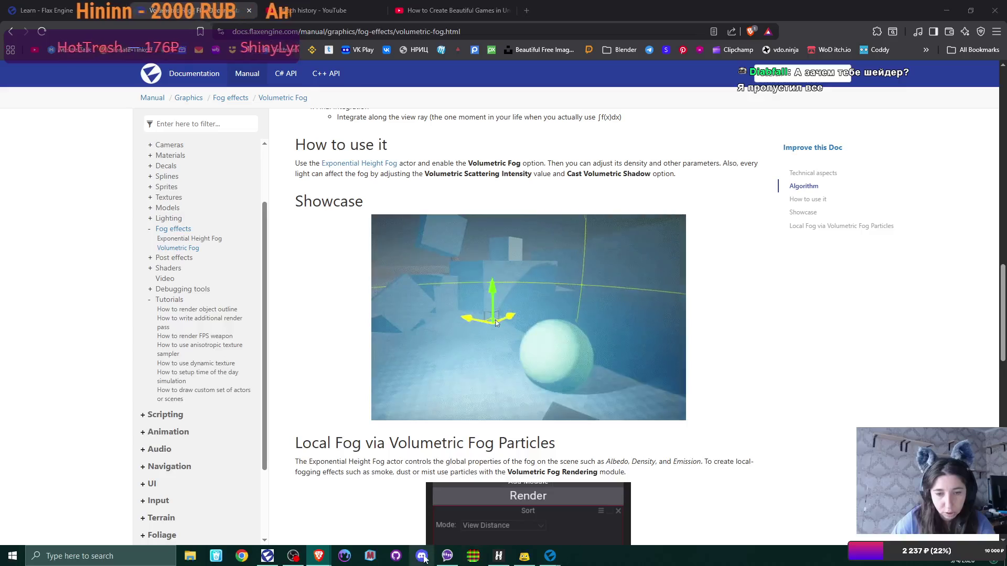
click(421, 555)
click(304, 304)
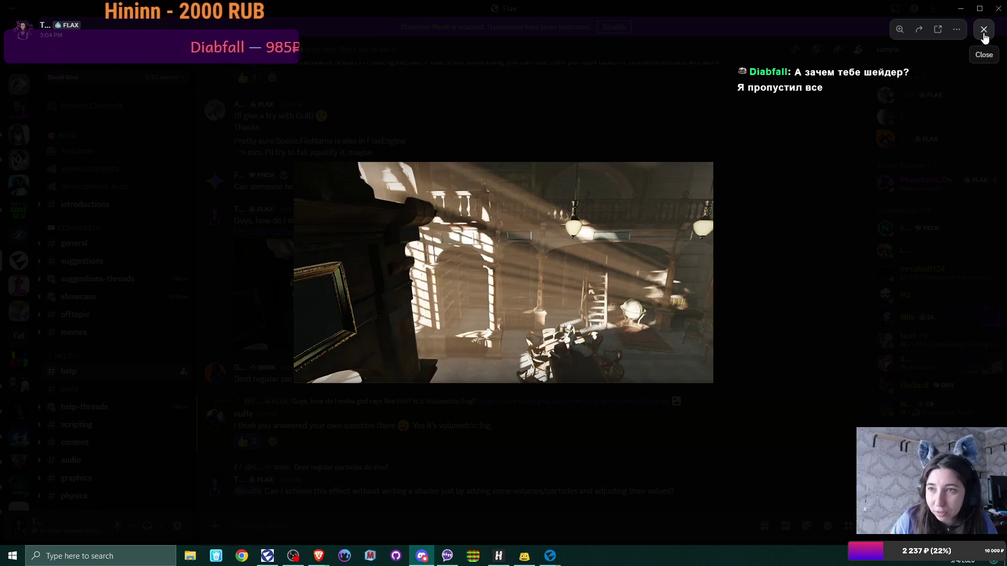
Step: Close Discord's enlarged image preview and minimize Discord to get back to the docs
click(983, 29)
click(960, 9)
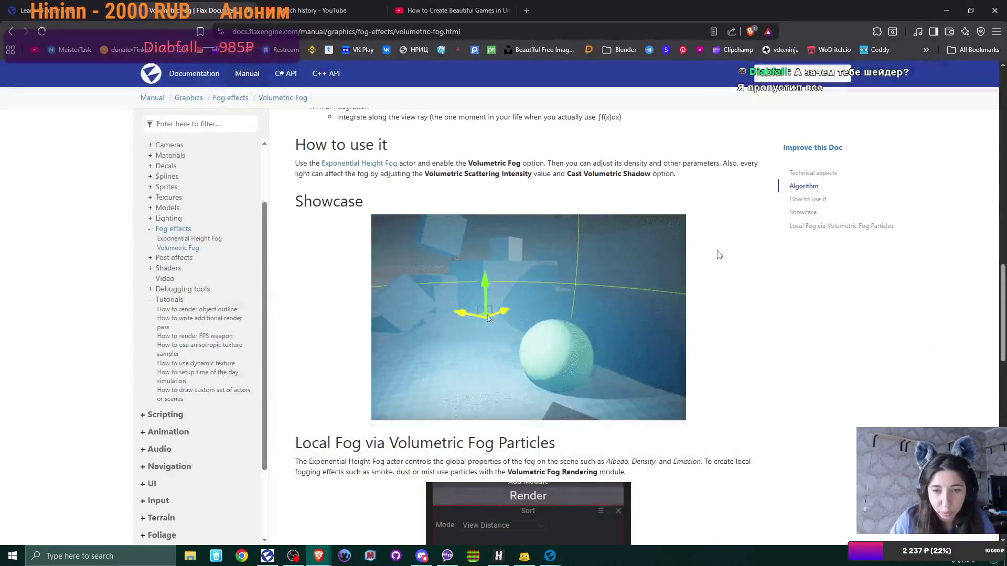
scroll(470, 215, up, 5)
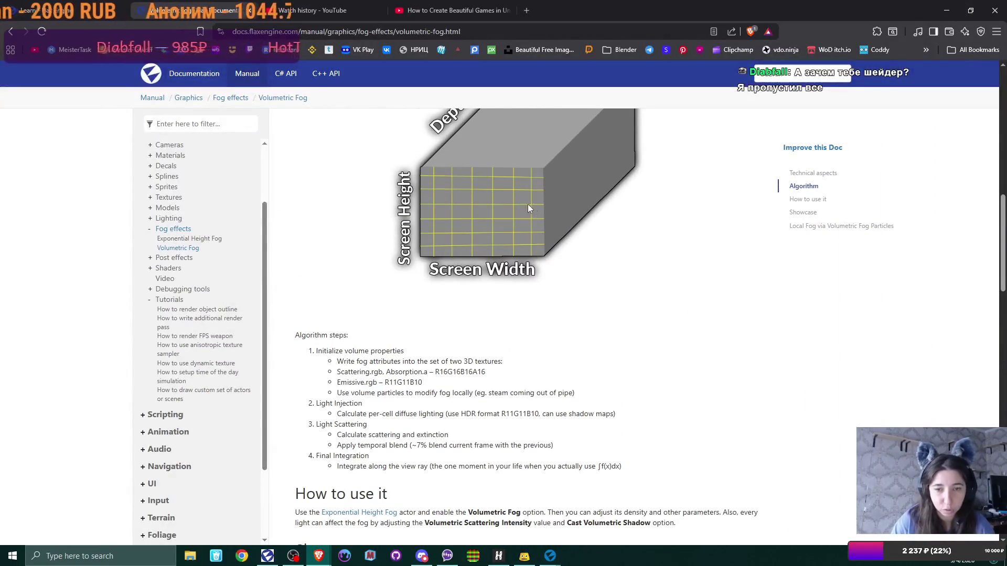
scroll(528, 204, up, 6)
scroll(528, 206, up, 5)
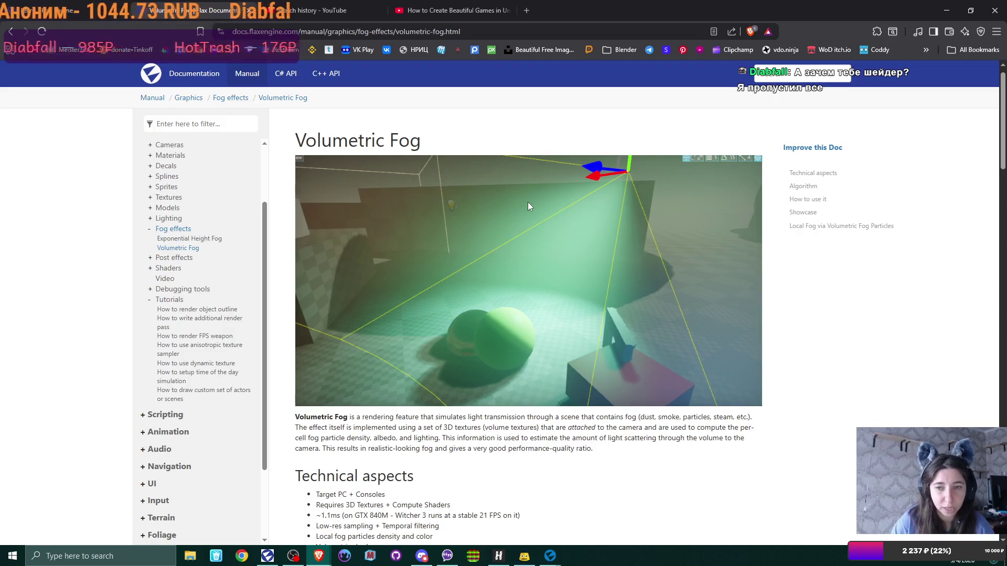
Step: Read through the Volumetric Fog docs page, briefly highlighting the Algorithm steps text
scroll(528, 202, down, 8)
scroll(381, 162, down, 5)
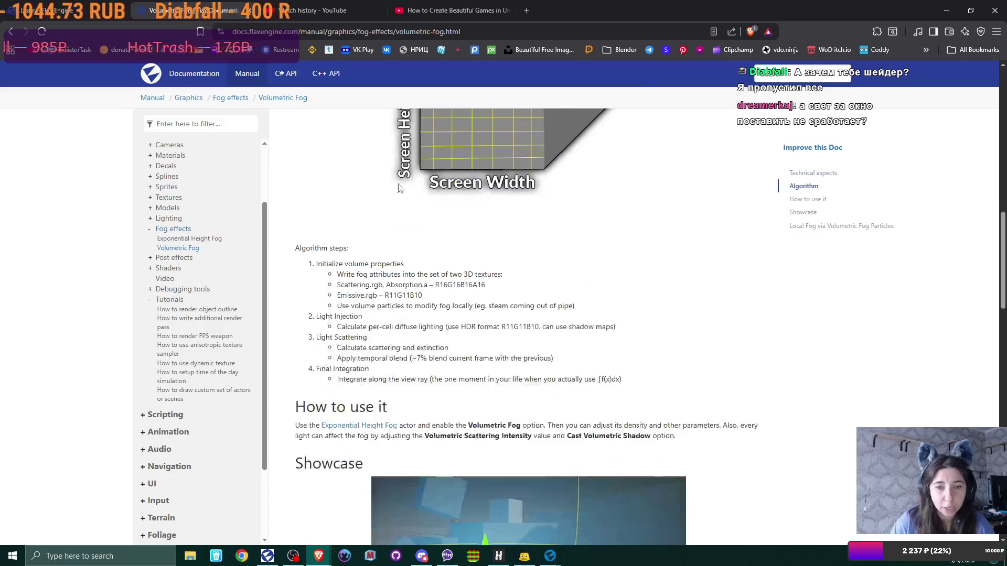
mouse_move(294, 250)
mouse_down()
mouse_move(487, 287)
mouse_move(519, 328)
mouse_move(624, 363)
mouse_move(611, 407)
mouse_move(655, 386)
mouse_up()
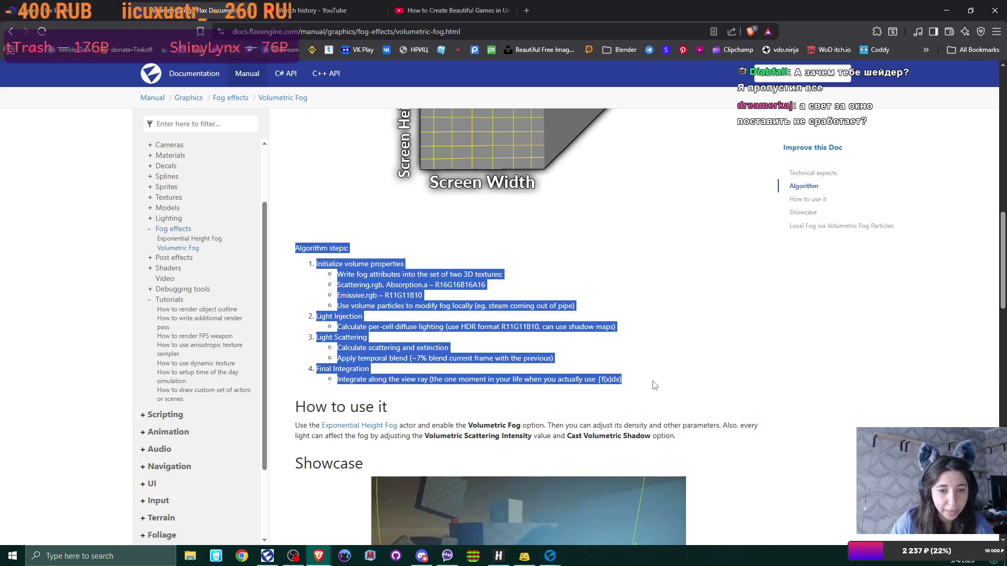
click(380, 357)
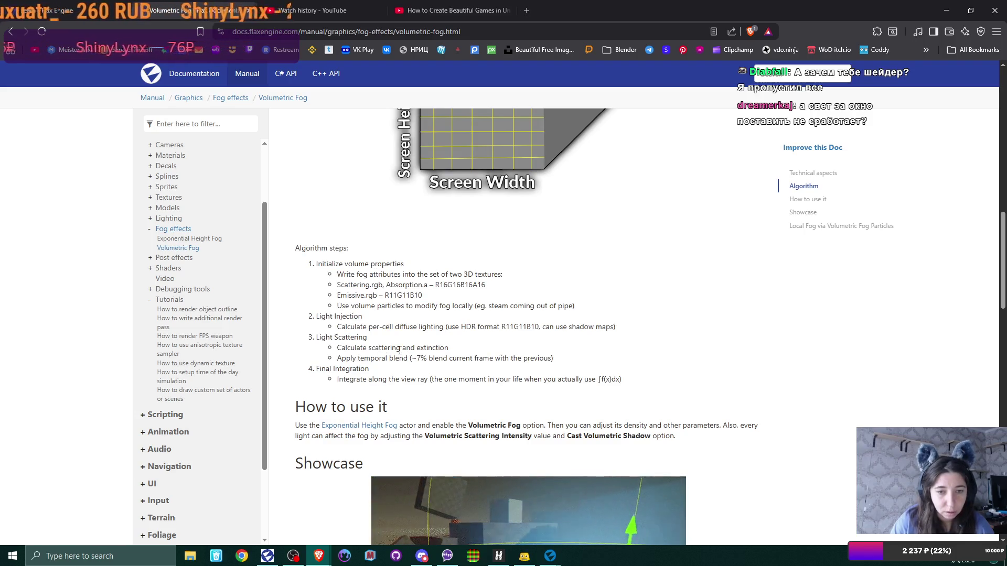
scroll(586, 258, up, 1)
scroll(587, 258, up, 2)
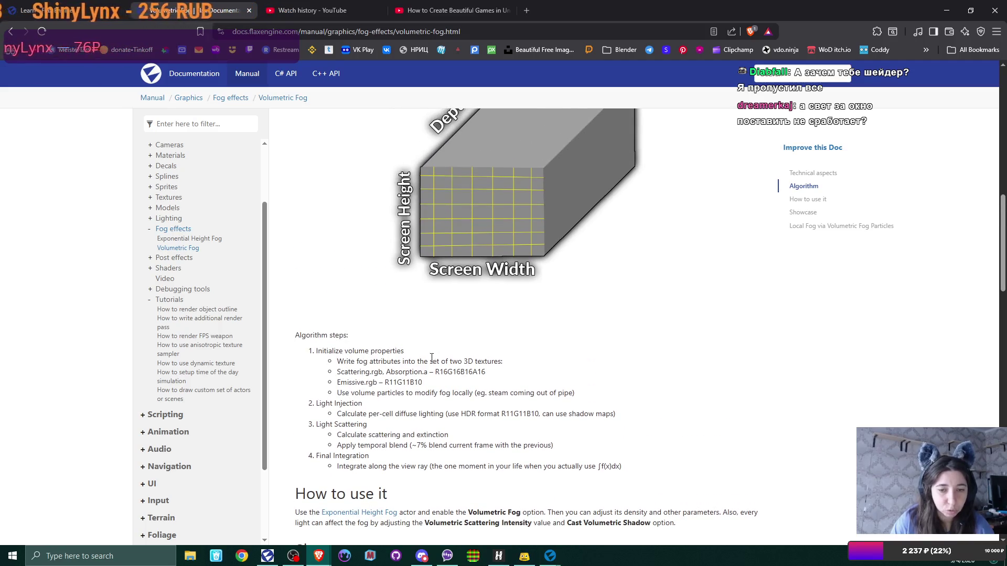
scroll(431, 360, down, 6)
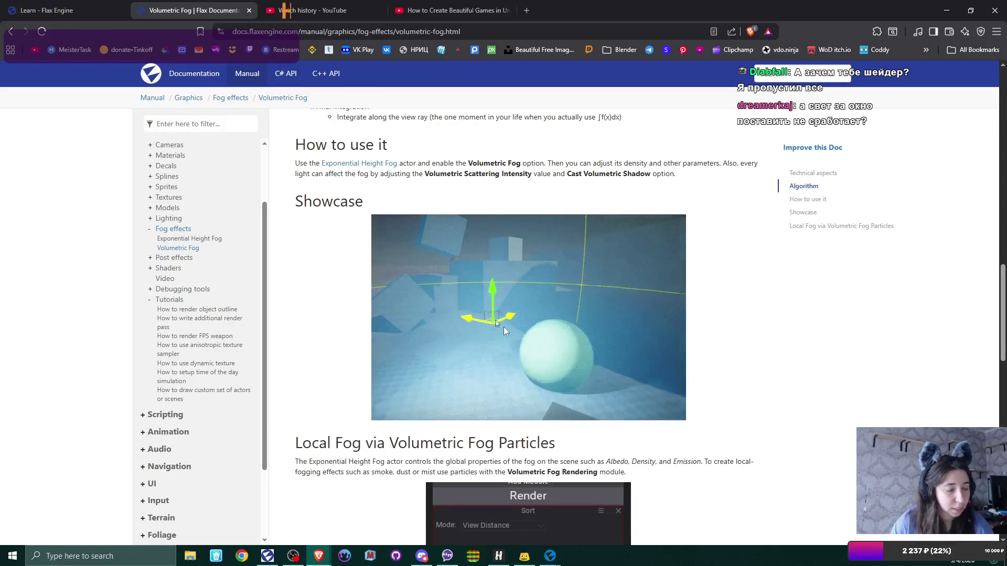
Step: Bring Flax Editor forward and reposition the VolumetricFogMat window near the top of the screen
mouse_move(550, 556)
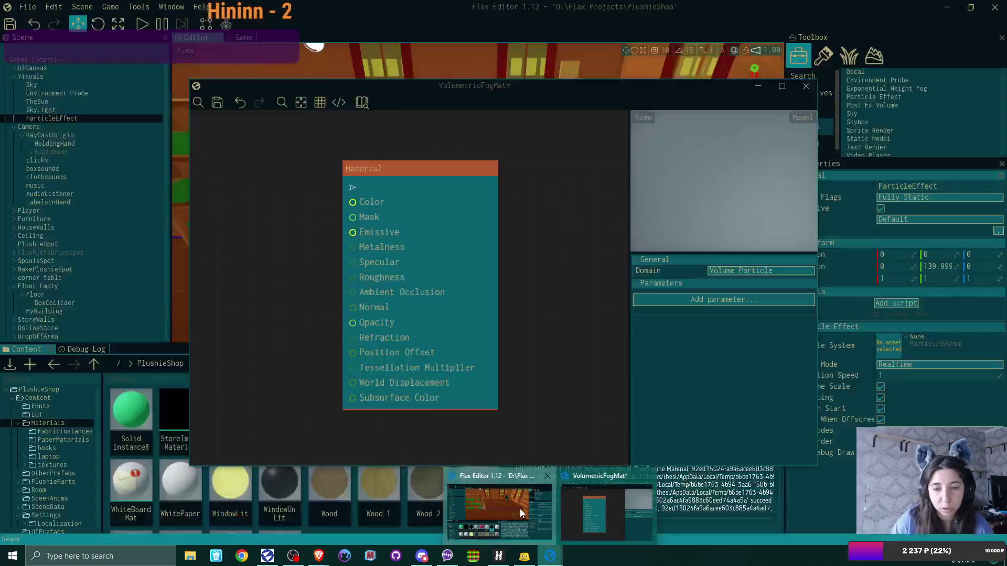
click(520, 509)
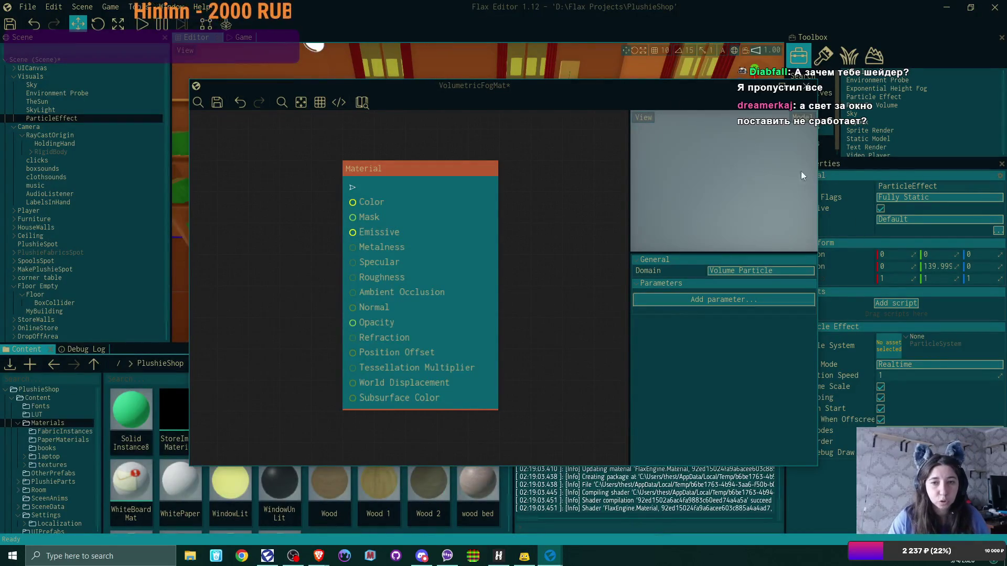
drag(627, 86, 446, 265)
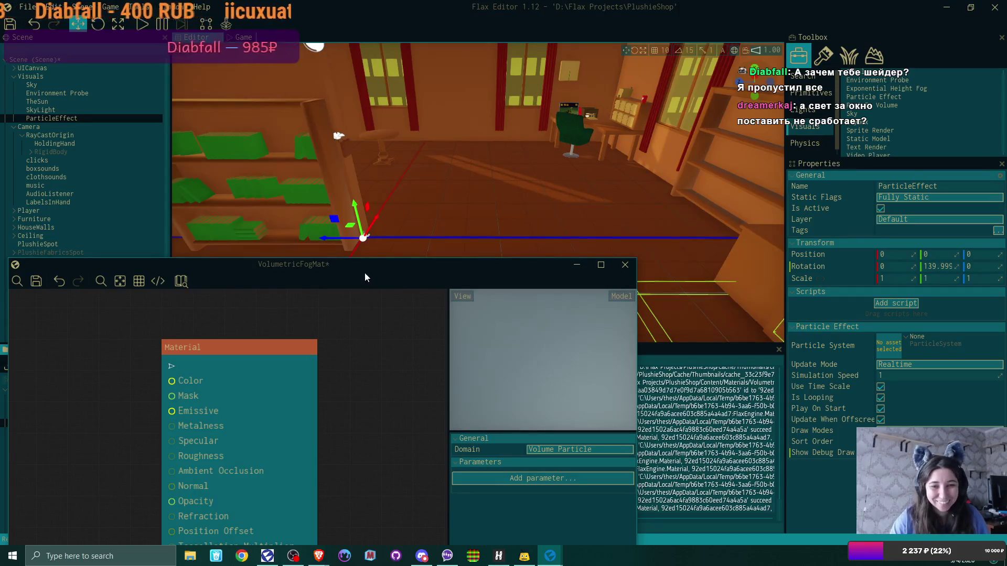
mouse_move(425, 264)
mouse_down()
mouse_move(581, 73)
mouse_move(560, 71)
mouse_up()
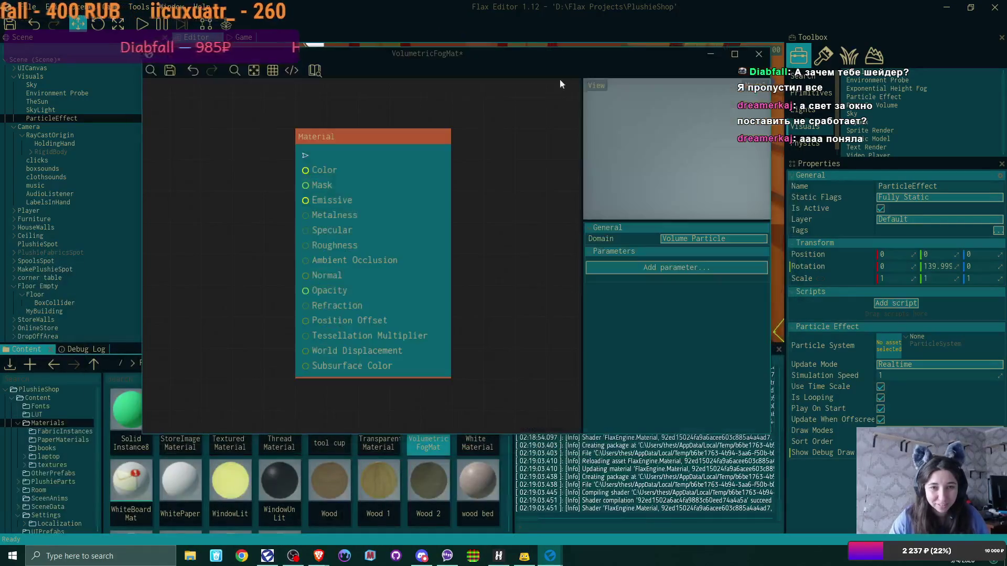
Step: Zoom out and recentre the material graph on the Material node, then return to the launcher docs
scroll(506, 195, down, 1)
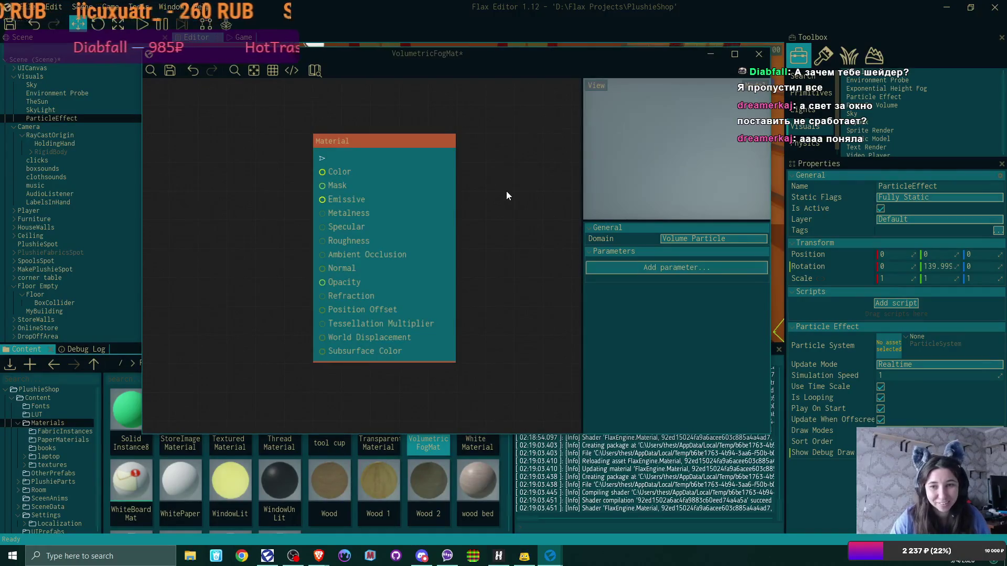
scroll(507, 196, down, 2)
drag(506, 196, 579, 233)
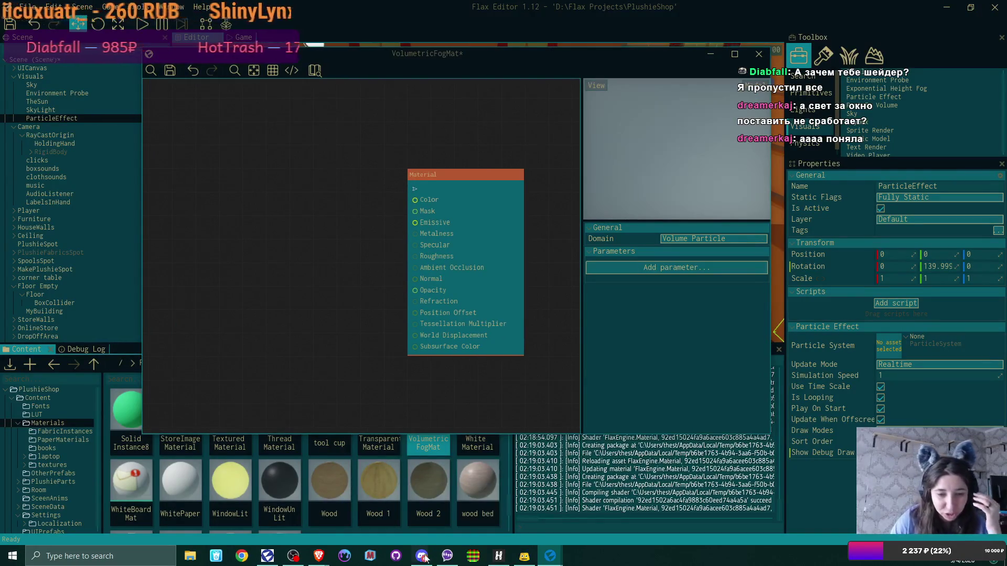
click(268, 558)
scroll(523, 234, up, 15)
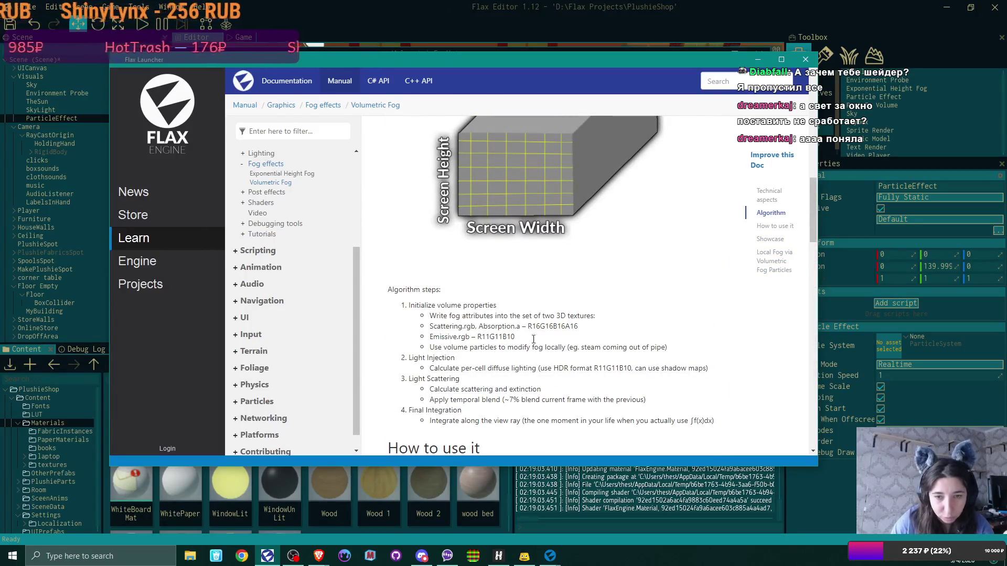
Step: Read the launcher docs around the Local Fog section, then minimize the launcher to reveal VolumetricFogMat
scroll(489, 360, down, 10)
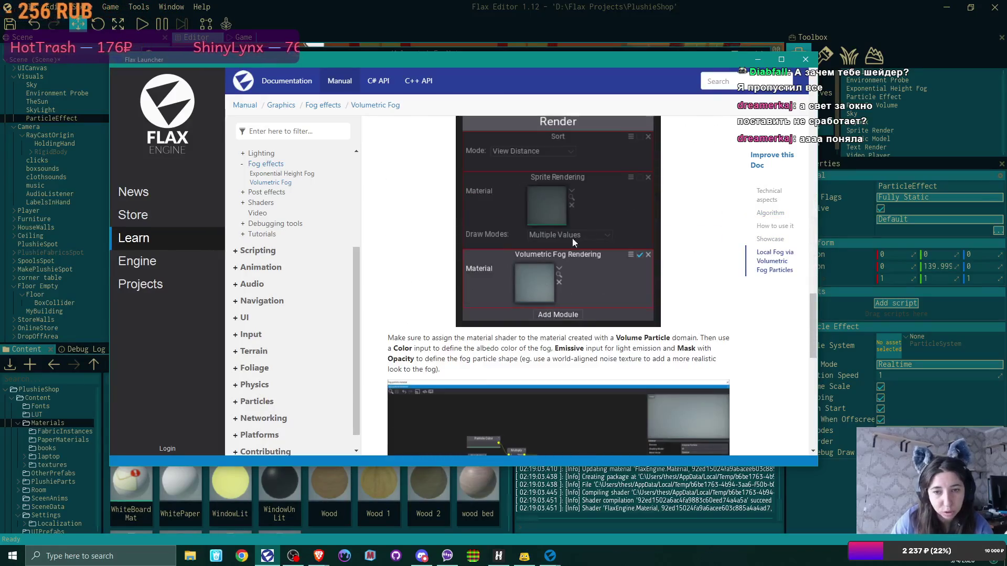
scroll(618, 260, up, 2)
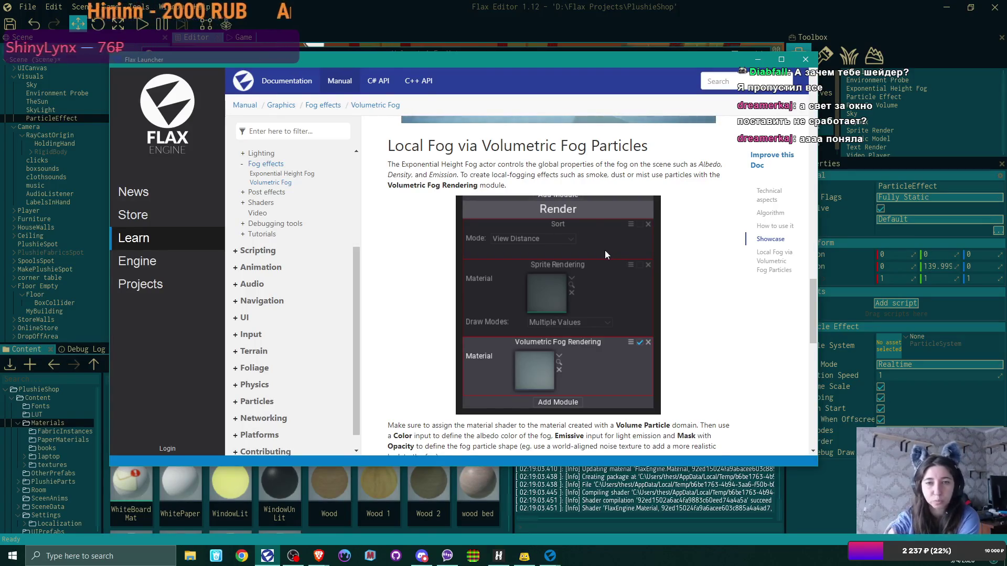
click(758, 59)
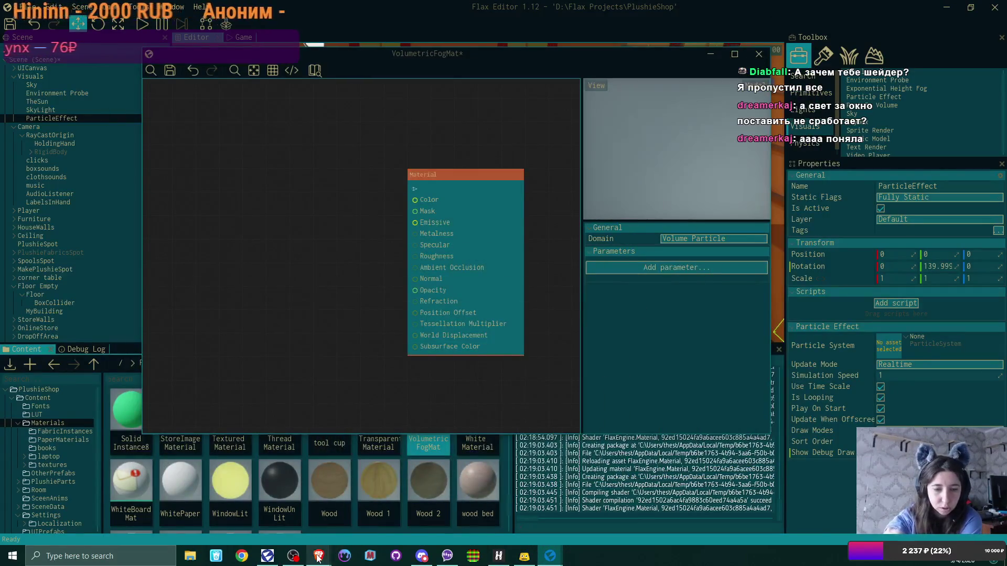
Step: Bring the Volumetric Fog docs forward and locate the Local Fog via Volumetric Fog Particles section
mouse_move(319, 560)
click(376, 517)
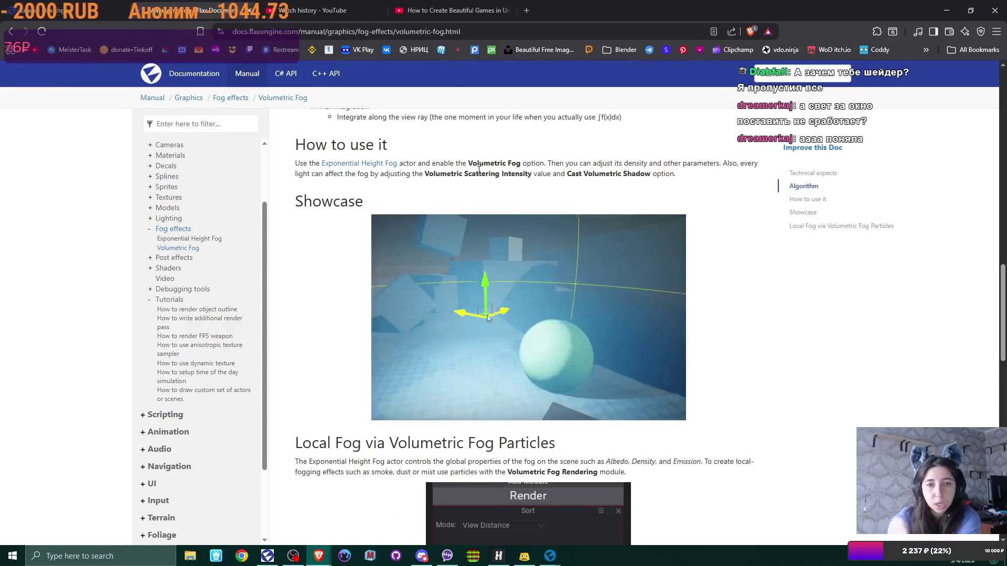
scroll(487, 209, down, 2)
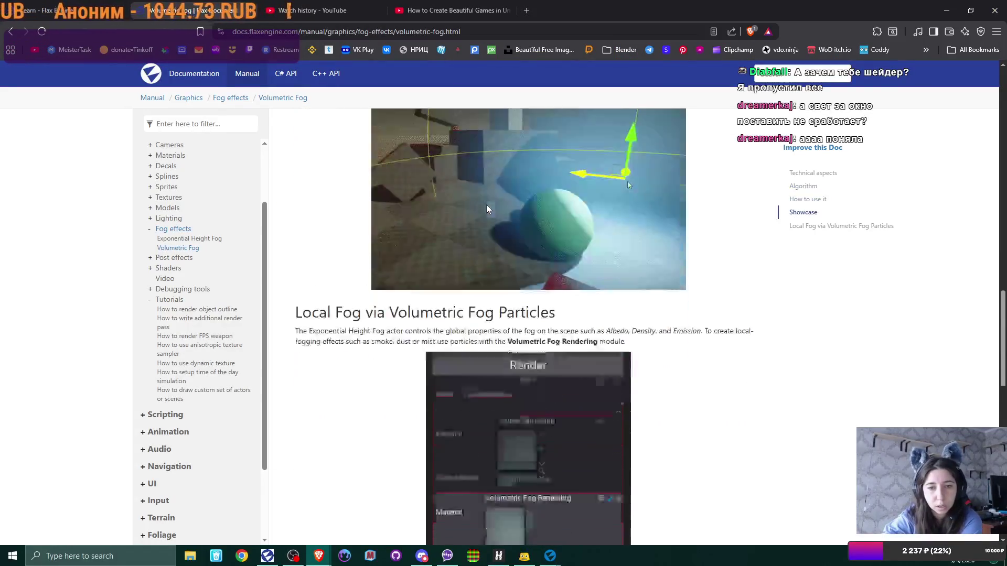
scroll(486, 209, down, 4)
scroll(472, 146, up, 2)
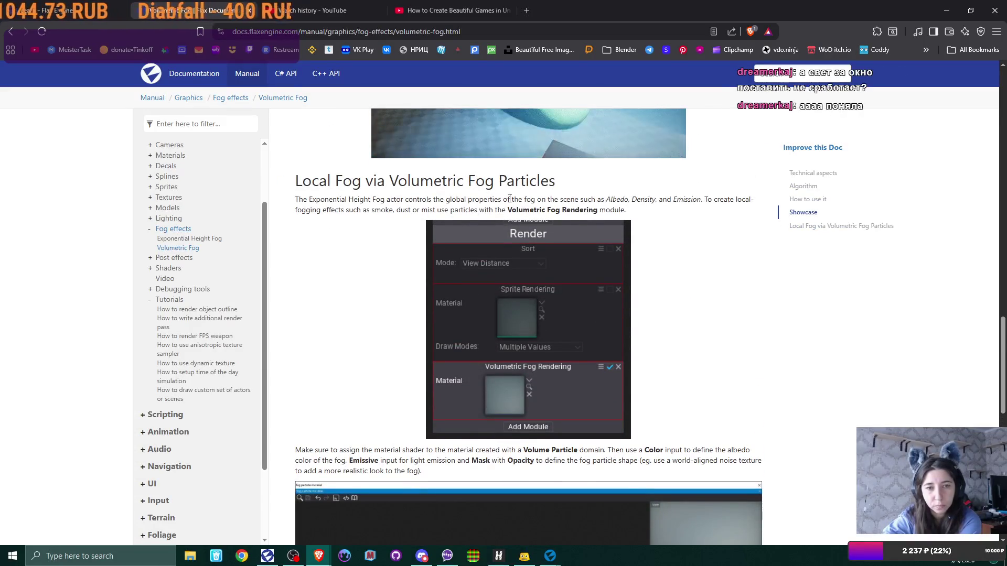
drag(390, 181, 568, 184)
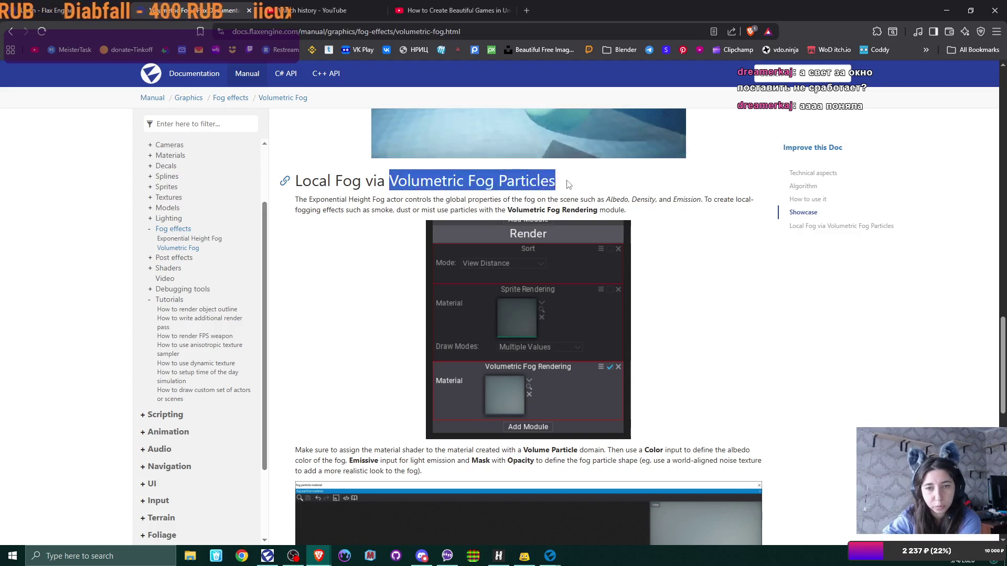
click(590, 208)
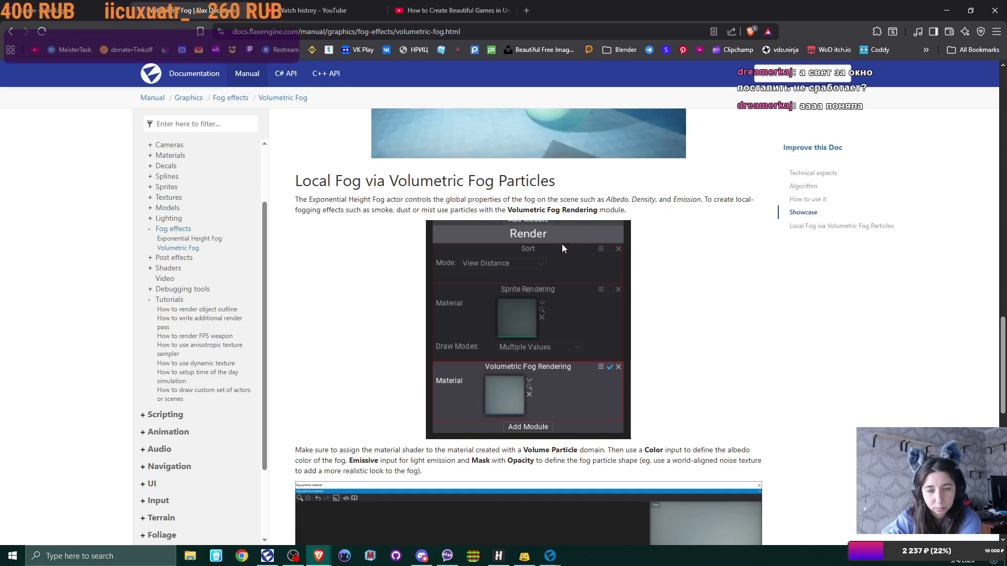
Step: Open the fog particle material node-graph screenshot in a new browser tab
scroll(479, 401, down, 5)
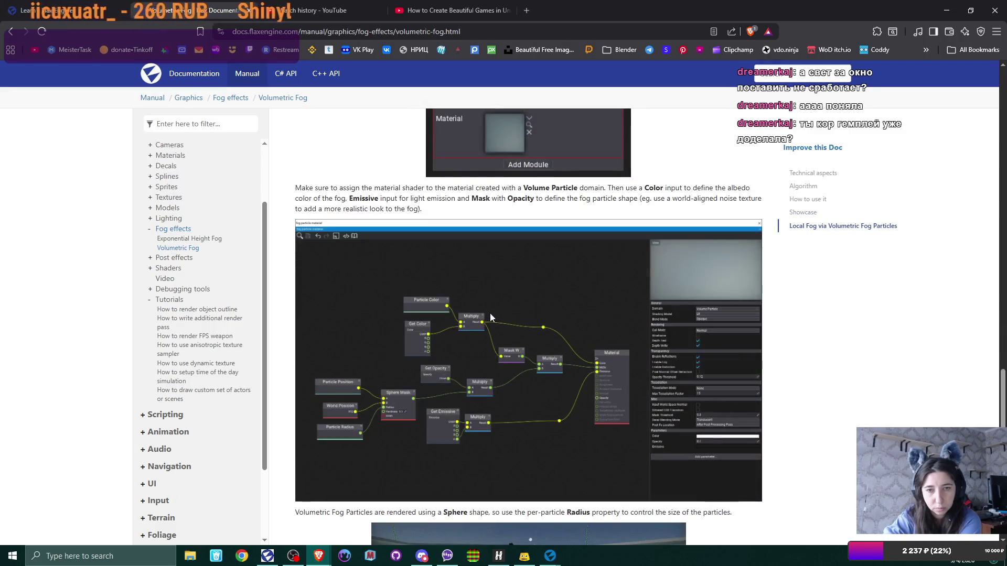
right_click(578, 303)
click(608, 313)
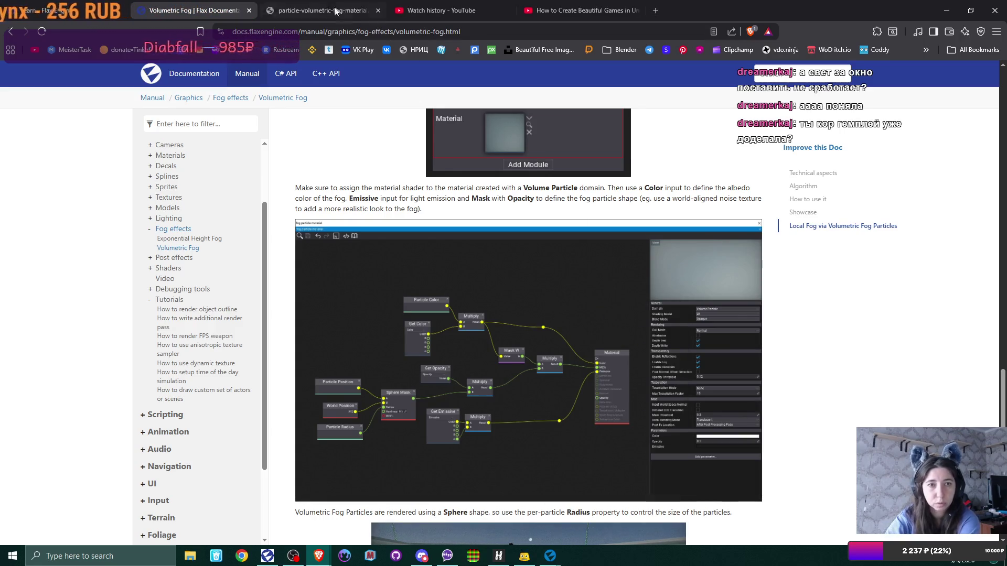
Step: View the particle-volumetric-fog-material image in its own tab, then open the Windows Start menu
click(343, 11)
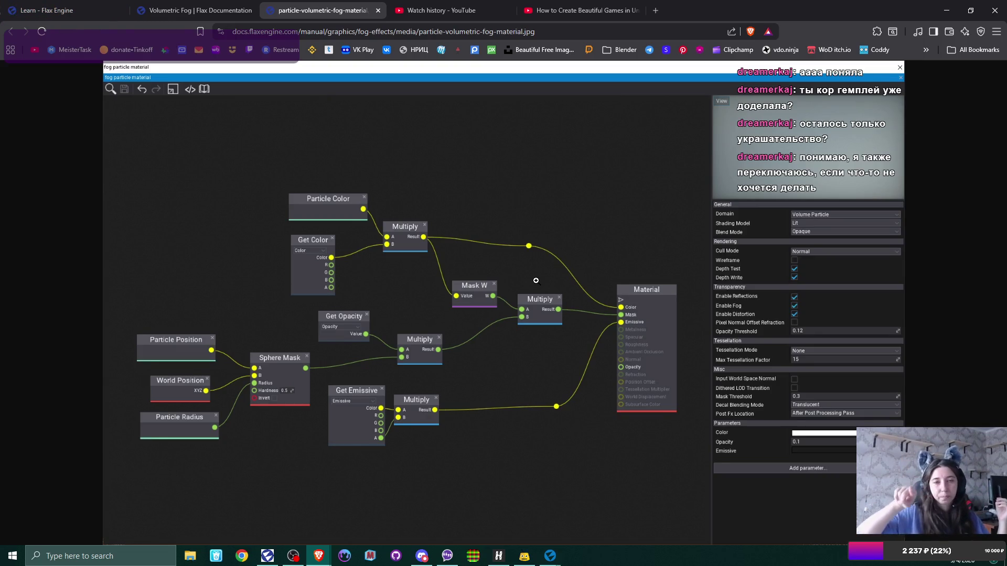
key(super)
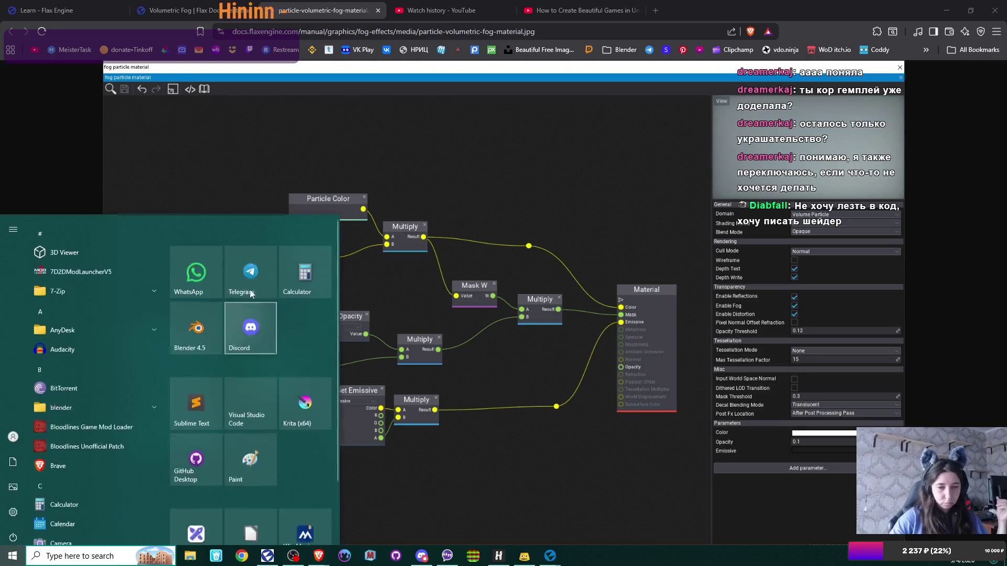
Step: Open Paint, pick the light-blue Pencil, and draw an X with a vertical line through it
click(359, 310)
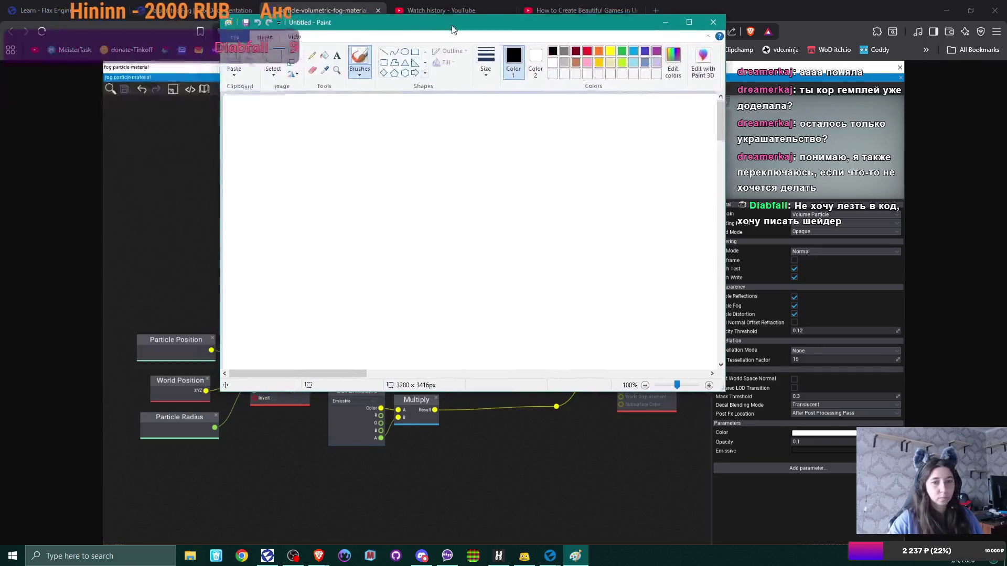
drag(454, 29, 341, 61)
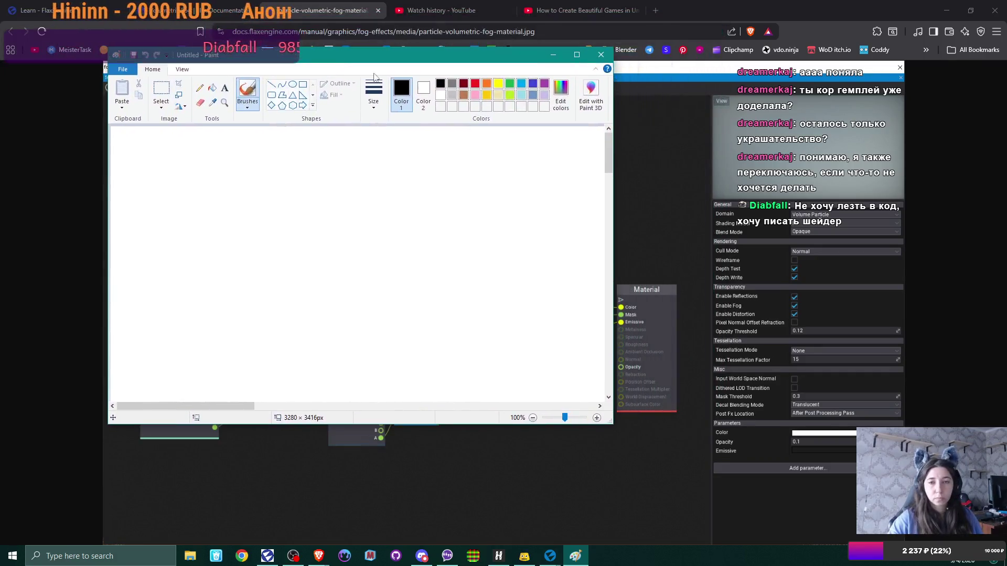
click(201, 88)
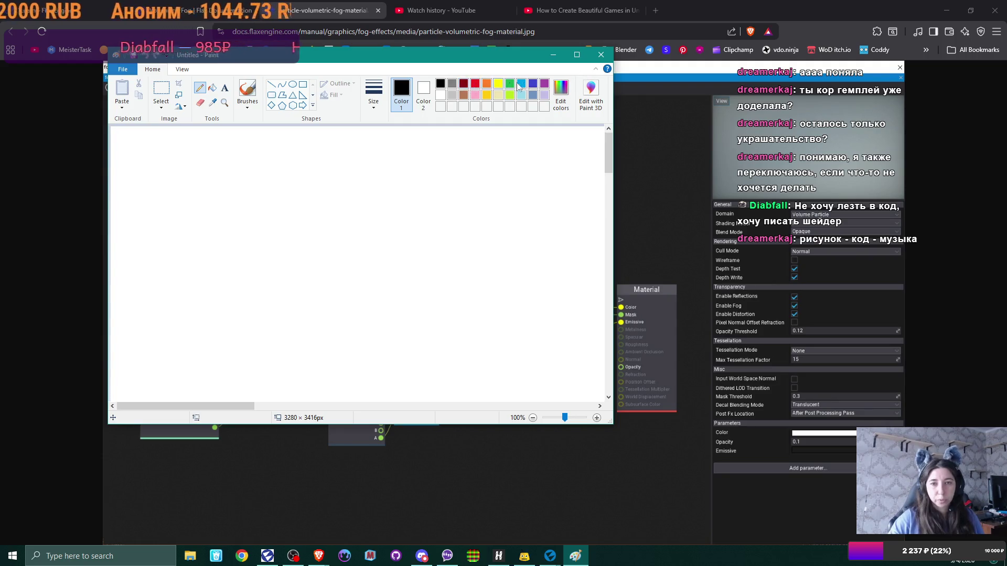
click(521, 84)
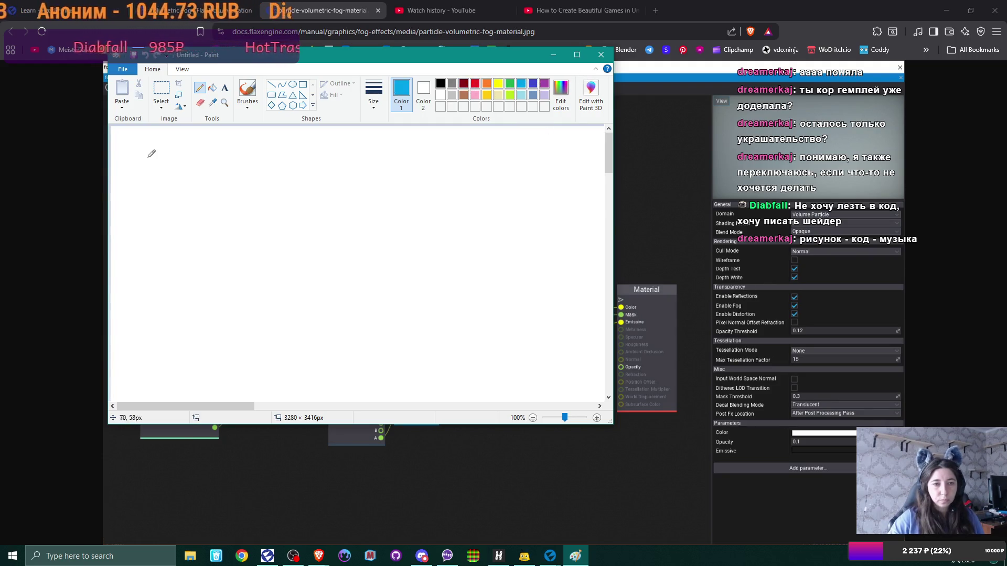
drag(168, 174, 519, 343)
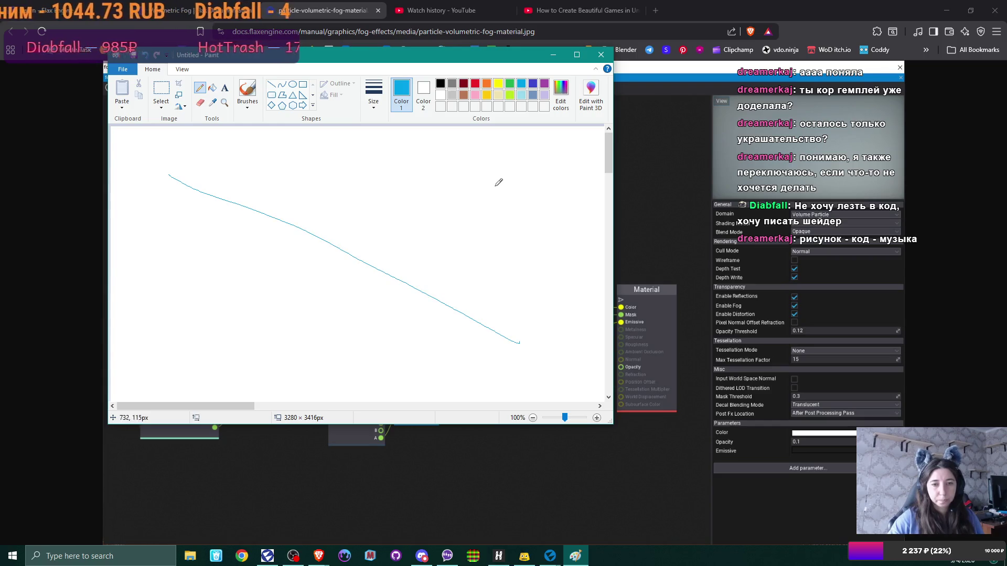
drag(511, 159, 206, 318)
drag(344, 145, 346, 393)
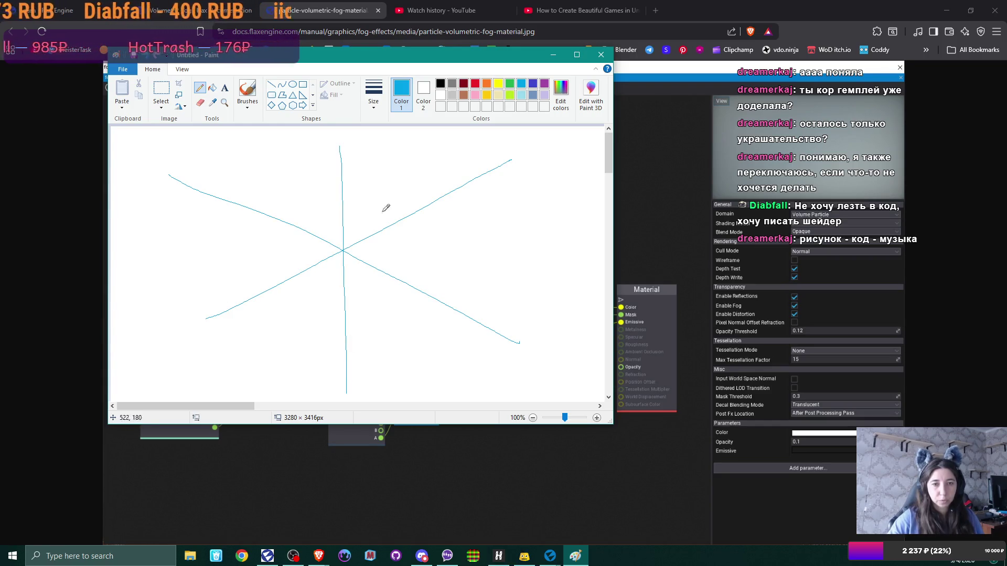
Step: Hand-write 'visual 3d' in the left sector and 'Code' in the upper-left sector
mouse_move(126, 259)
mouse_down()
mouse_move(148, 253)
mouse_move(157, 284)
mouse_move(172, 280)
mouse_up()
click(159, 239)
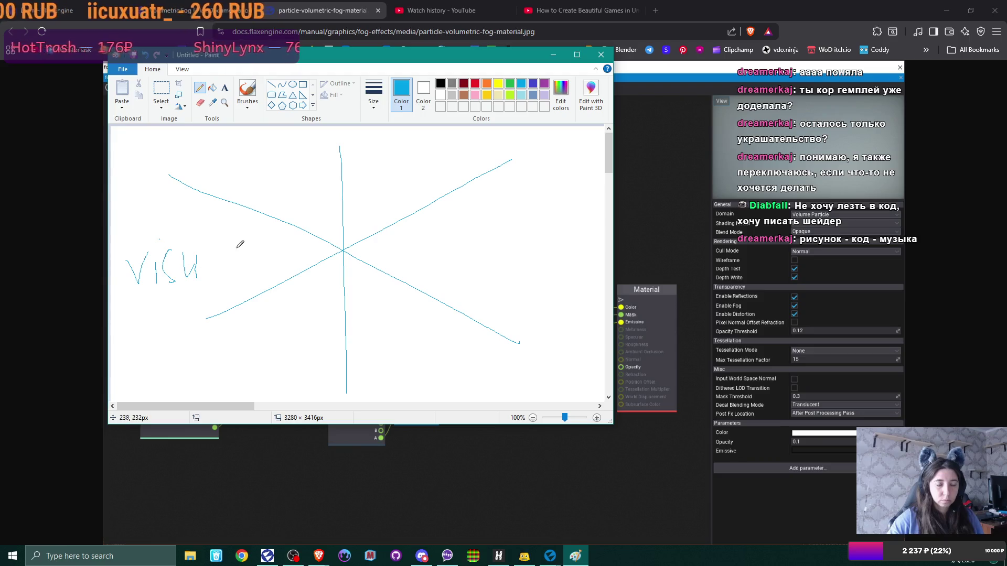
drag(226, 250, 221, 280)
mouse_move(231, 216)
mouse_down()
mouse_move(237, 273)
mouse_move(273, 255)
mouse_move(258, 267)
mouse_up()
drag(293, 230, 294, 258)
drag(293, 251, 294, 256)
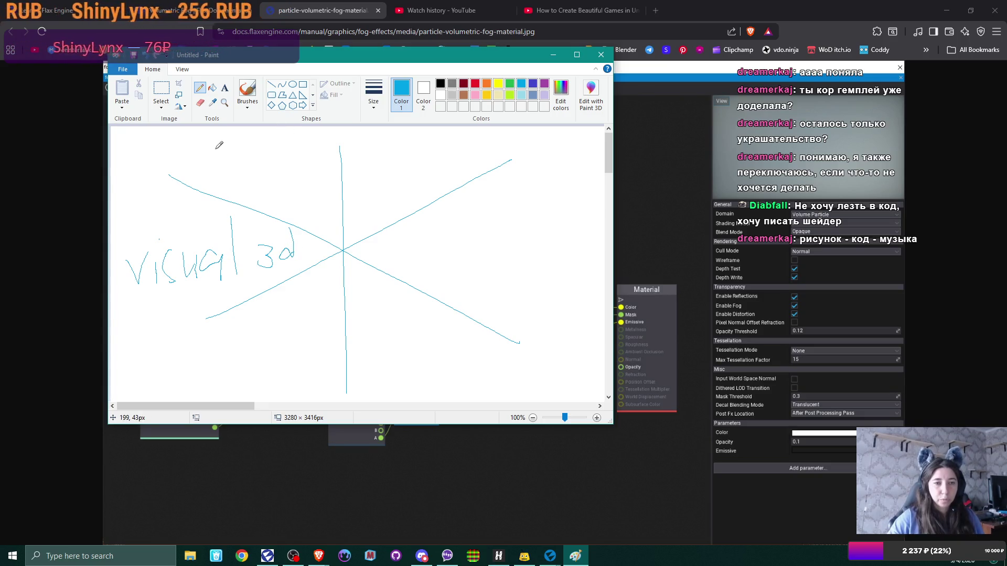
mouse_move(220, 153)
mouse_down()
mouse_move(225, 175)
mouse_move(283, 166)
mouse_move(287, 175)
mouse_up()
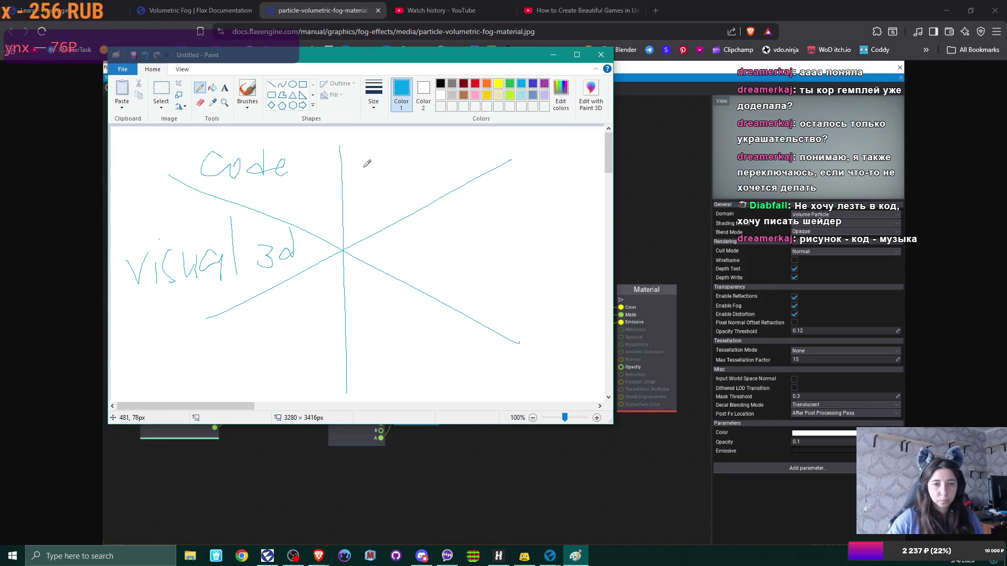
mouse_move(374, 147)
mouse_down()
mouse_move(374, 160)
mouse_move(433, 160)
mouse_move(452, 144)
mouse_move(443, 174)
mouse_up()
Step: Label the remaining sectors UI, polish and Post-fx, then switch the colour to orange
mouse_move(472, 231)
mouse_down()
mouse_move(502, 231)
mouse_move(505, 257)
mouse_up()
mouse_move(526, 219)
mouse_down()
mouse_move(527, 254)
mouse_move(543, 256)
mouse_move(553, 216)
mouse_up()
mouse_move(376, 356)
mouse_down()
mouse_move(375, 384)
mouse_move(410, 371)
mouse_move(401, 362)
mouse_move(428, 377)
mouse_up()
drag(442, 360, 454, 381)
click(442, 343)
mouse_move(486, 337)
mouse_down()
mouse_move(482, 374)
mouse_move(496, 375)
mouse_up()
mouse_move(215, 345)
mouse_down()
mouse_move(208, 384)
mouse_move(253, 344)
mouse_move(281, 349)
mouse_move(279, 382)
mouse_move(297, 362)
mouse_up()
mouse_move(321, 329)
mouse_down()
mouse_move(301, 396)
mouse_move(316, 361)
mouse_move(336, 373)
mouse_up()
drag(329, 356, 302, 391)
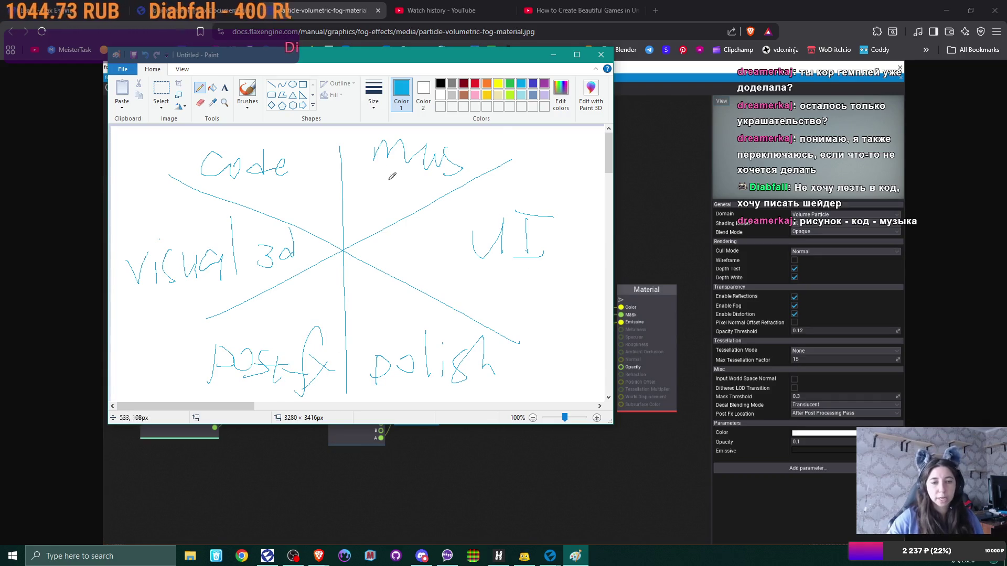
click(487, 83)
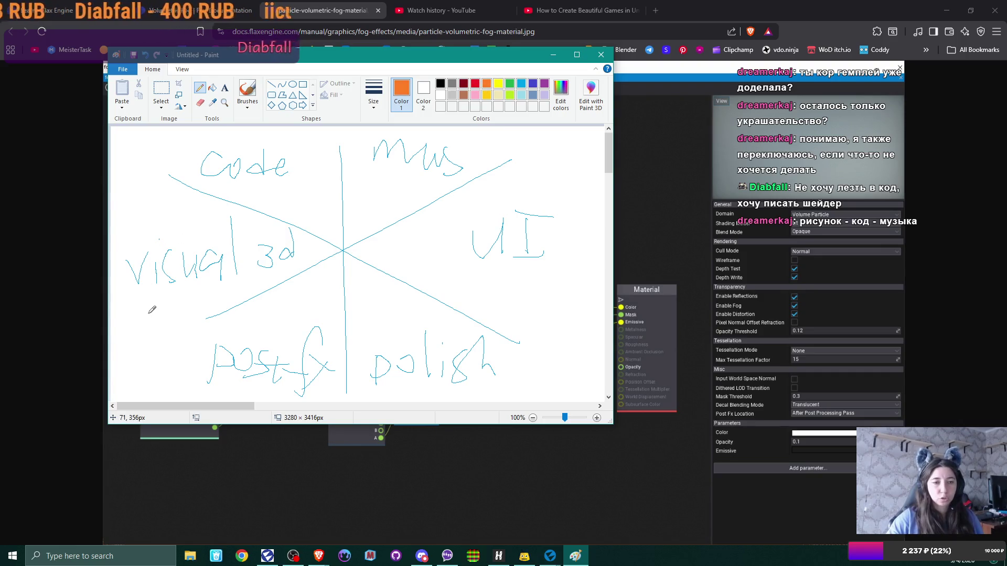
Step: Draw orange rings around the diagram's centre, then close Paint to bring up the save prompt
mouse_move(213, 166)
mouse_down()
mouse_move(311, 147)
mouse_move(383, 147)
mouse_move(463, 166)
mouse_move(509, 204)
mouse_move(532, 303)
mouse_move(443, 371)
mouse_move(213, 319)
mouse_move(278, 182)
mouse_move(452, 243)
mouse_move(345, 329)
mouse_move(282, 231)
mouse_move(386, 241)
mouse_move(325, 274)
mouse_move(347, 242)
mouse_move(346, 252)
mouse_up()
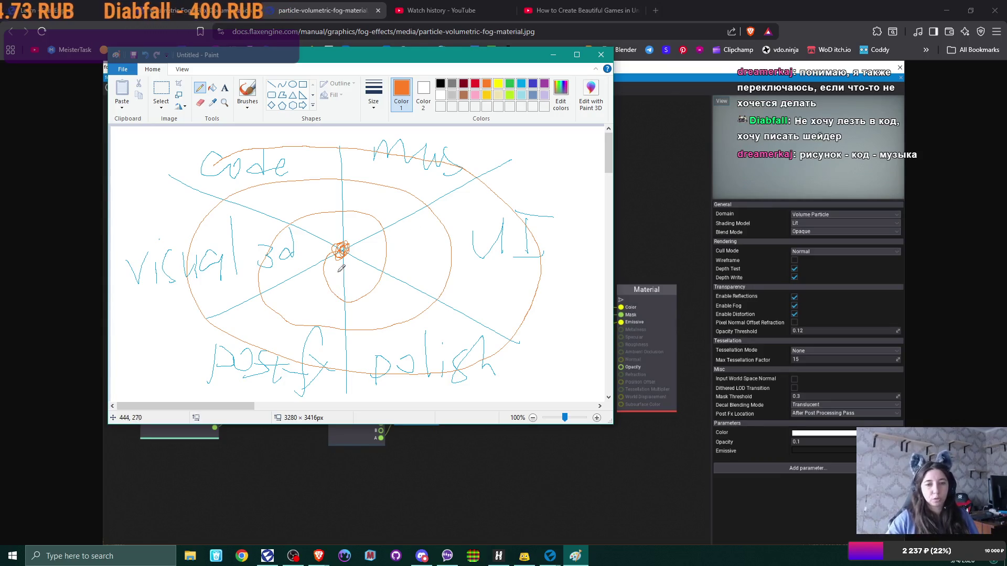
click(601, 55)
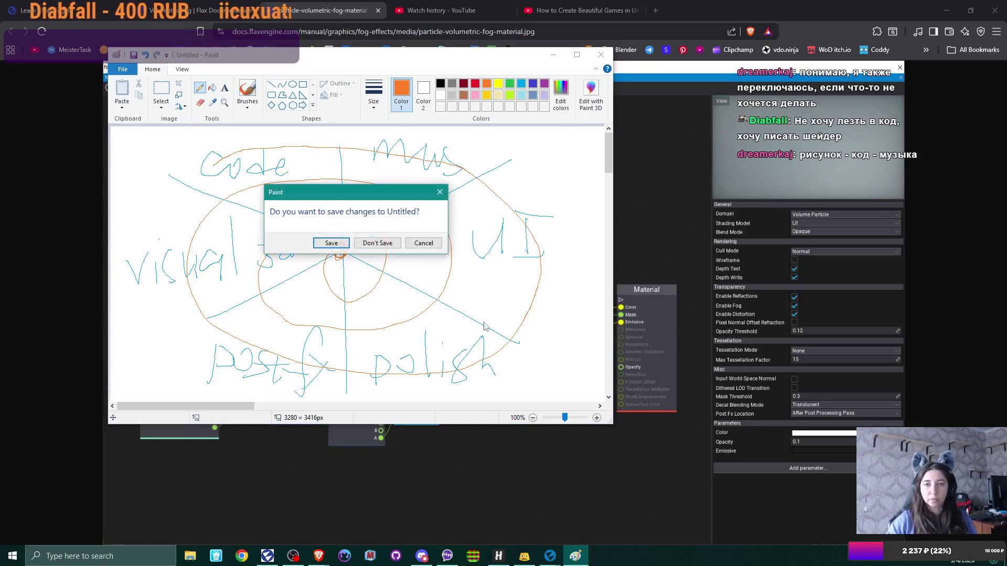
Step: Discard the unsaved sketch, go to the YouTube Home feed and expand the subscriptions list
click(378, 241)
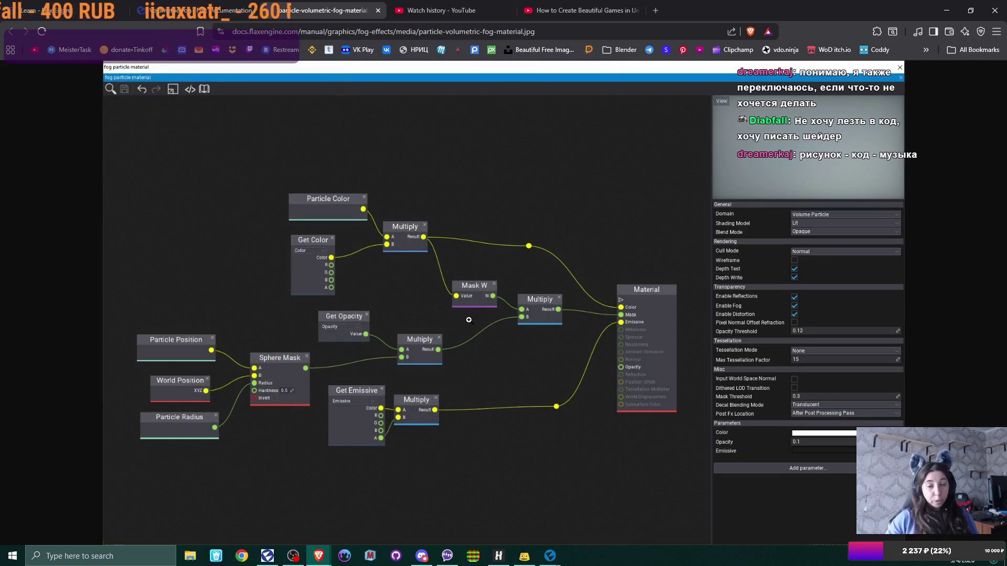
click(446, 11)
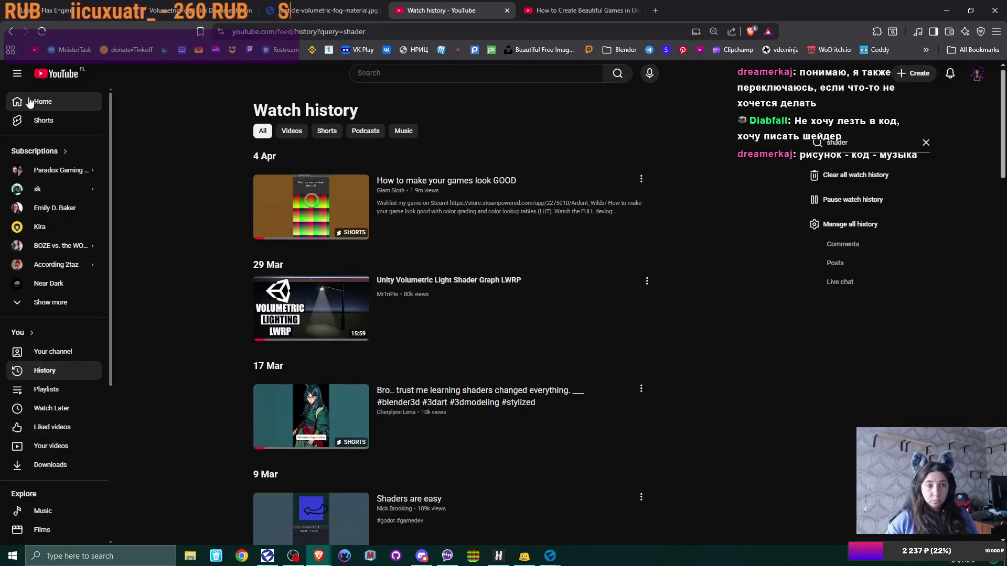
click(63, 80)
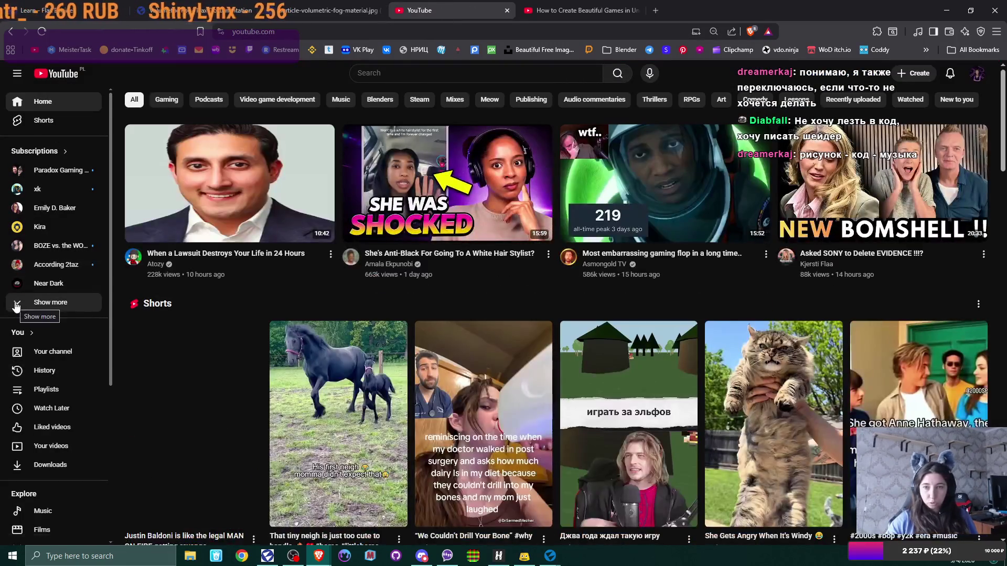
click(19, 306)
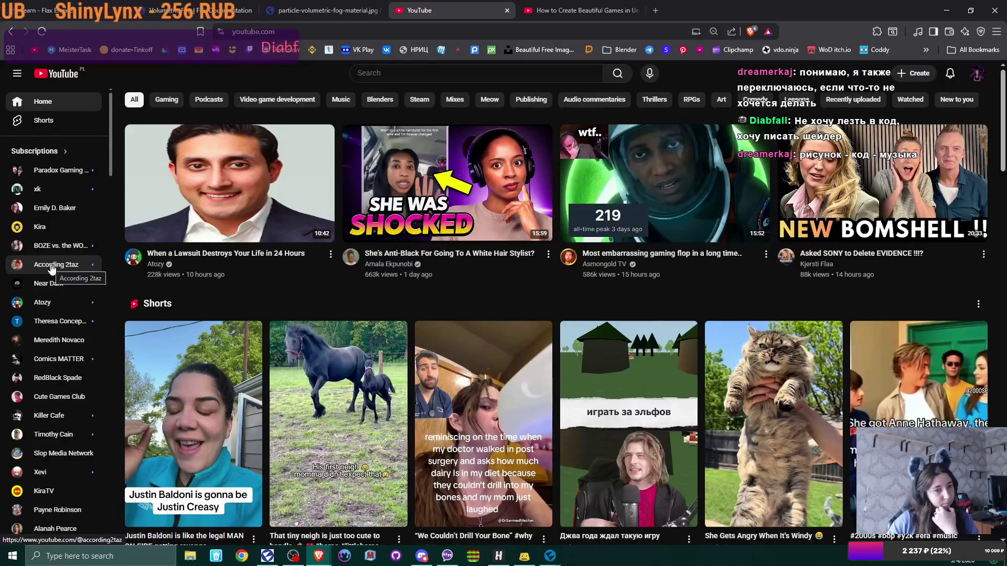
scroll(51, 268, down, 2)
scroll(52, 268, down, 2)
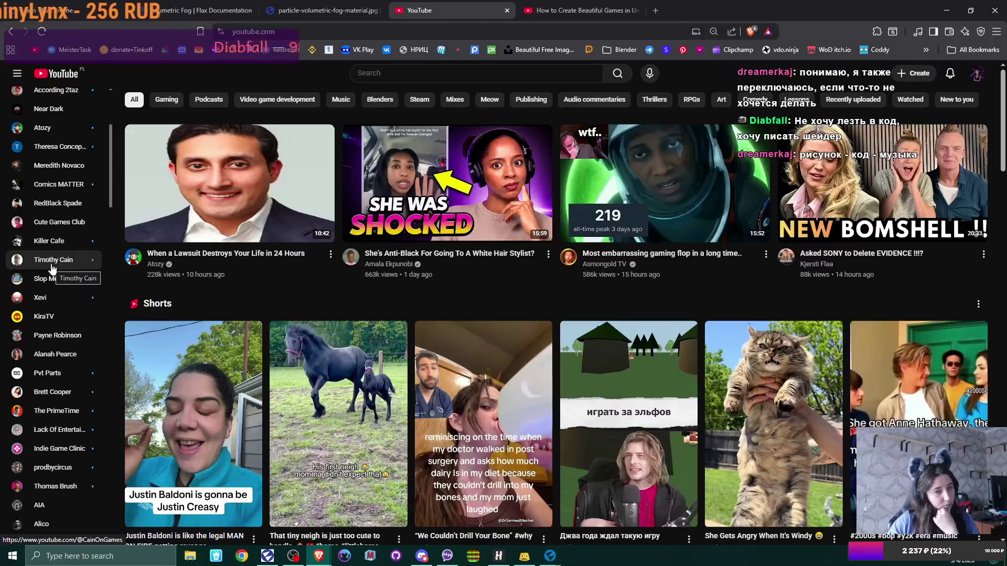
Step: Browse the Indie Game Clinic channel, then switch to the How to Create Beautiful Games in Unity tab
click(55, 448)
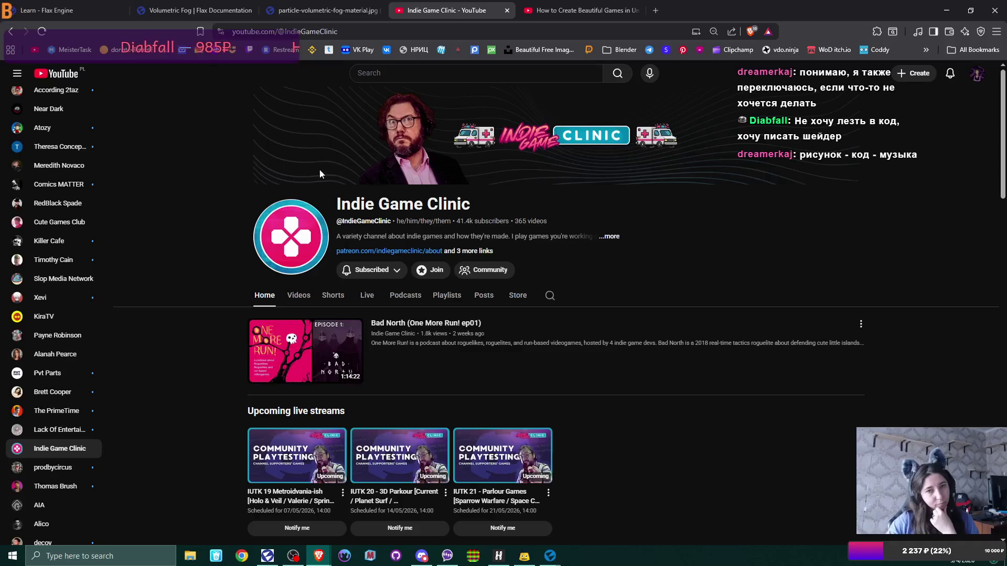
scroll(619, 352, down, 3)
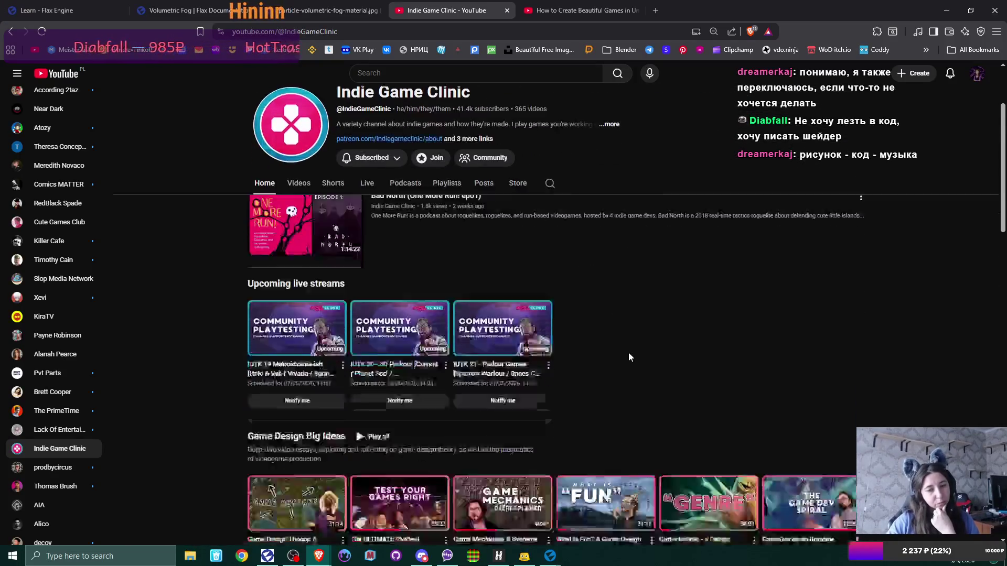
scroll(628, 353, down, 2)
scroll(634, 294, up, 5)
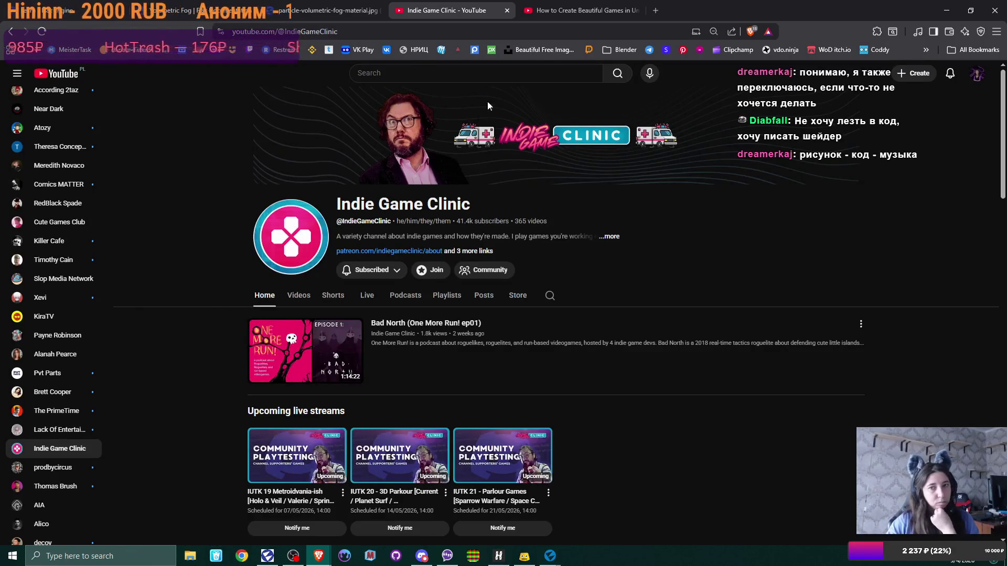
click(577, 11)
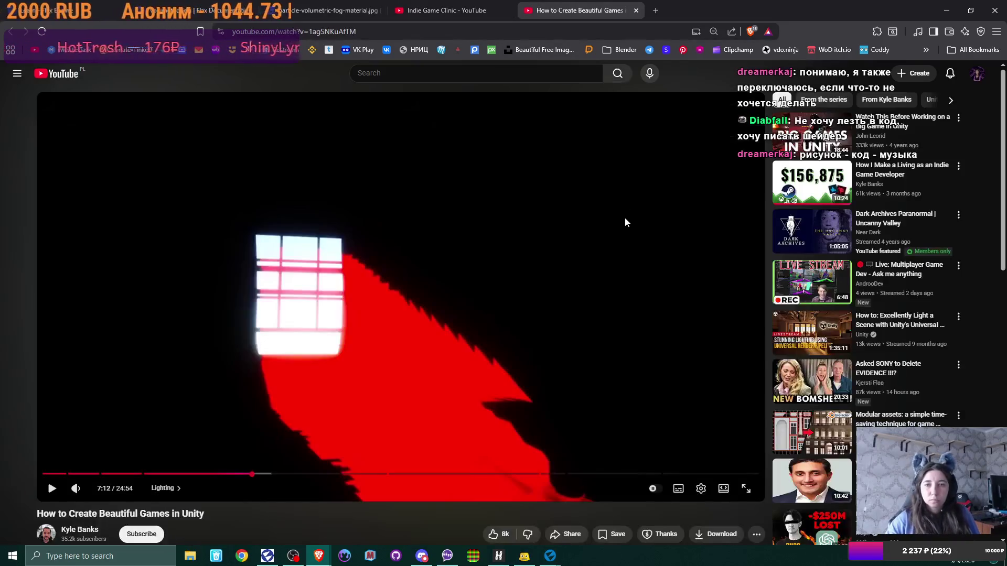
Step: Switch to the particle-volumetric-fog-material.jpg tab showing the fog node graph
click(313, 6)
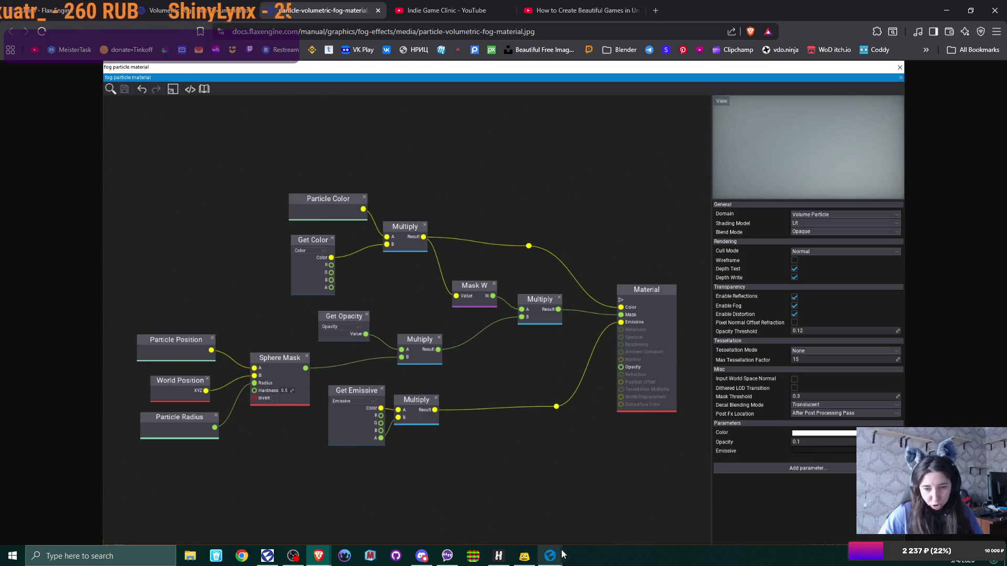
Step: Bring the VolumetricFogMat editor forward and search the graph for 'color', adding no node
mouse_move(549, 556)
click(593, 501)
right_click(231, 175)
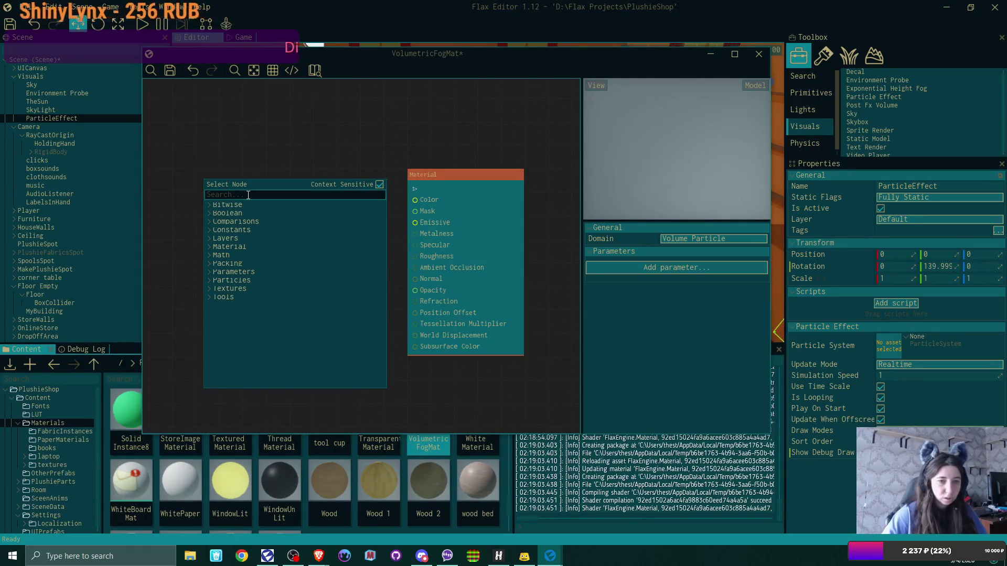
text(color)
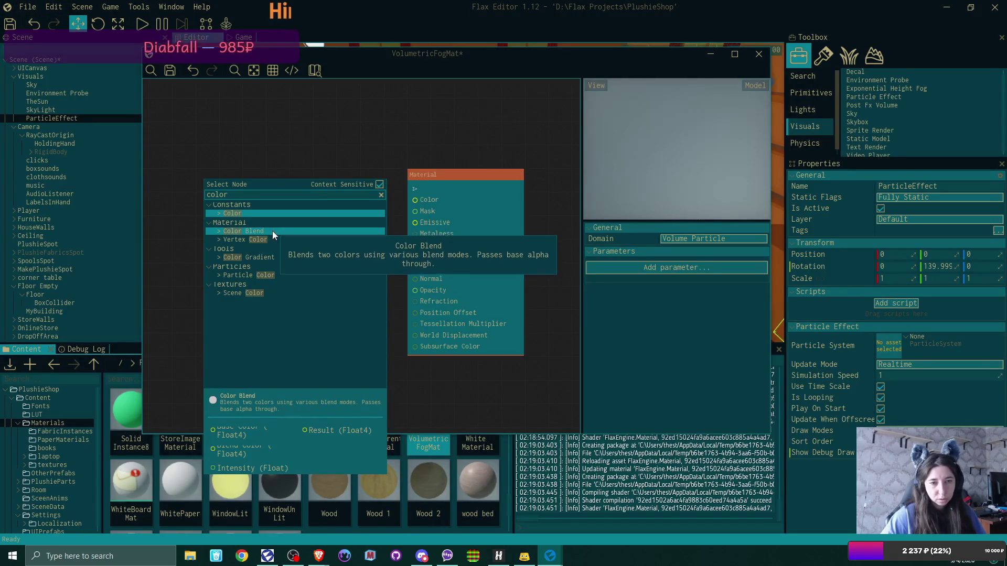
click(371, 119)
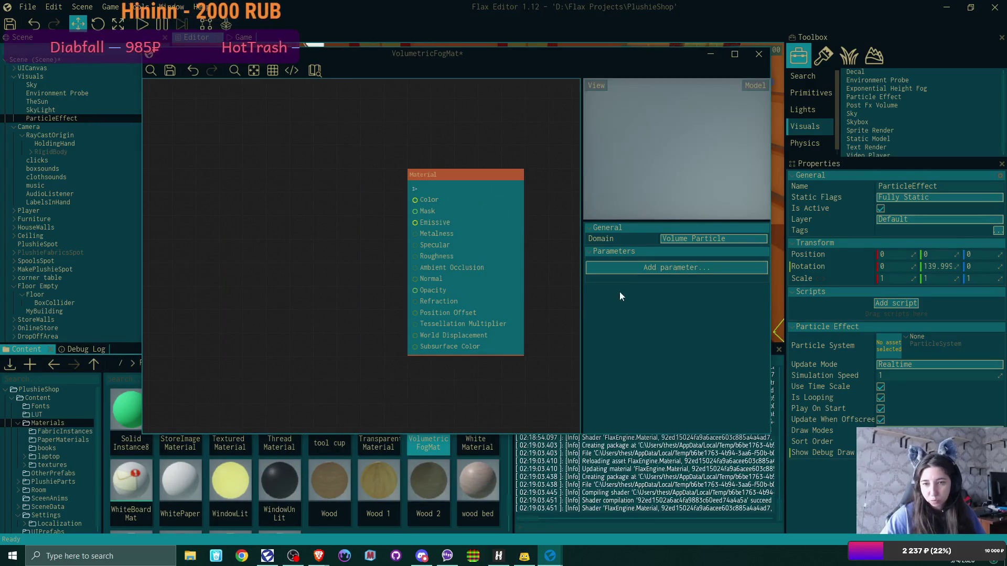
Step: Add a Color-type parameter named Color to the material
click(655, 268)
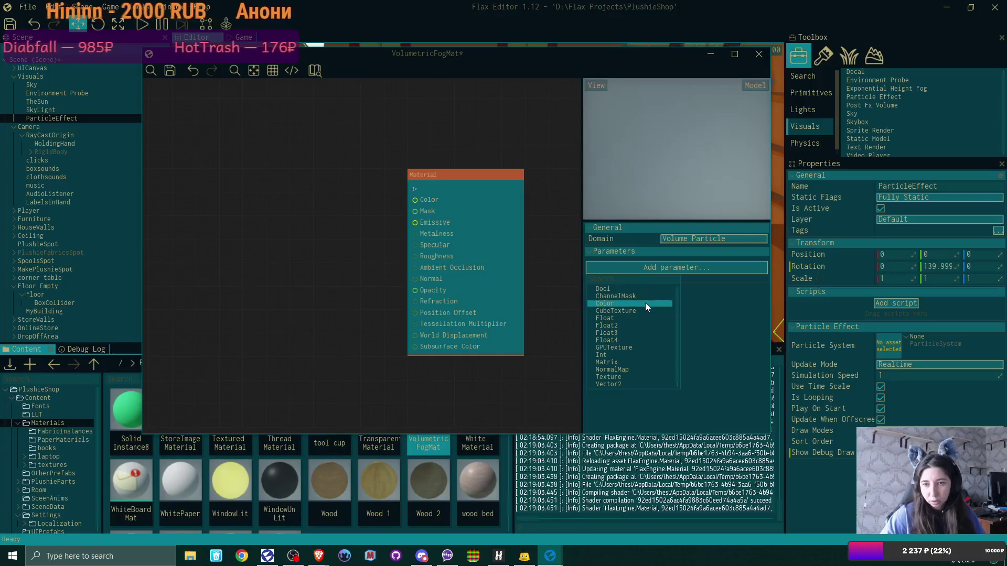
click(645, 303)
double_click(635, 264)
text(Color)
key(Return)
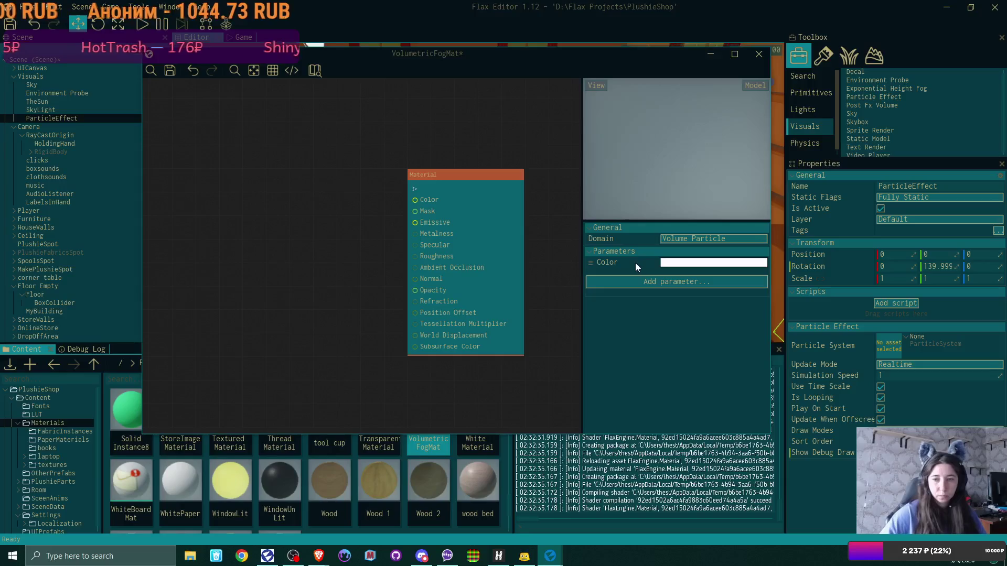
Step: Add a second colour parameter and name it 'Emiission'
click(649, 285)
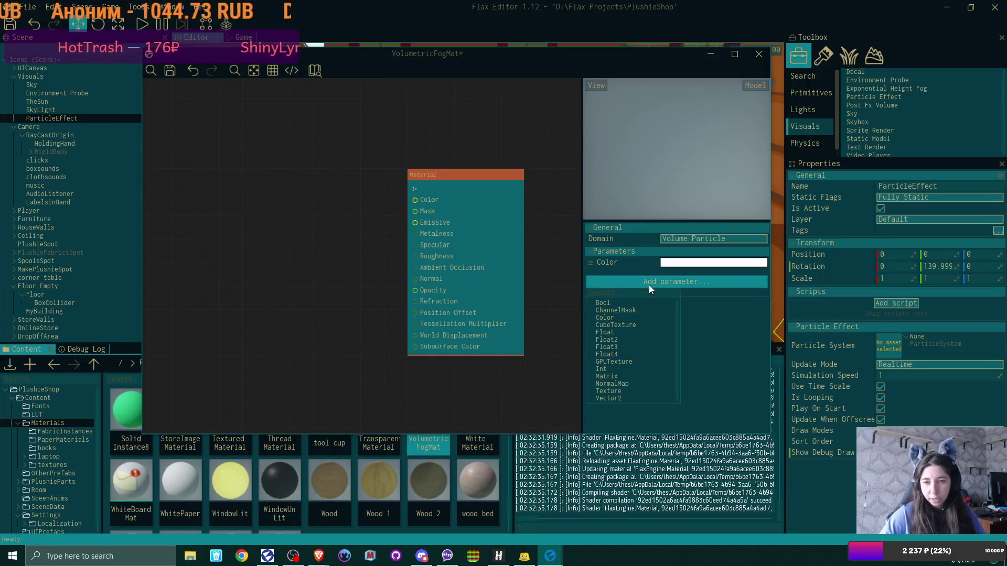
click(643, 318)
double_click(624, 272)
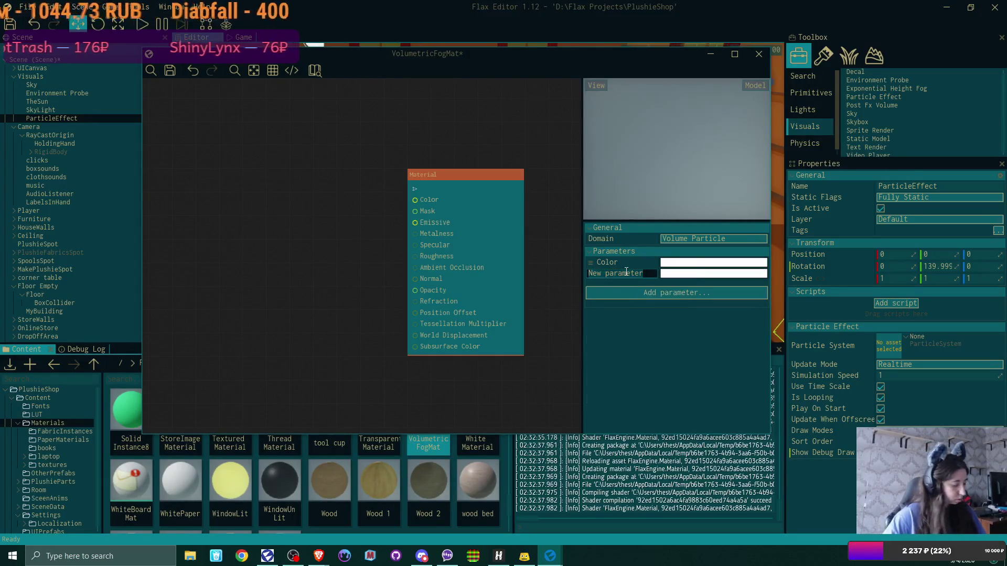
text(Emii)
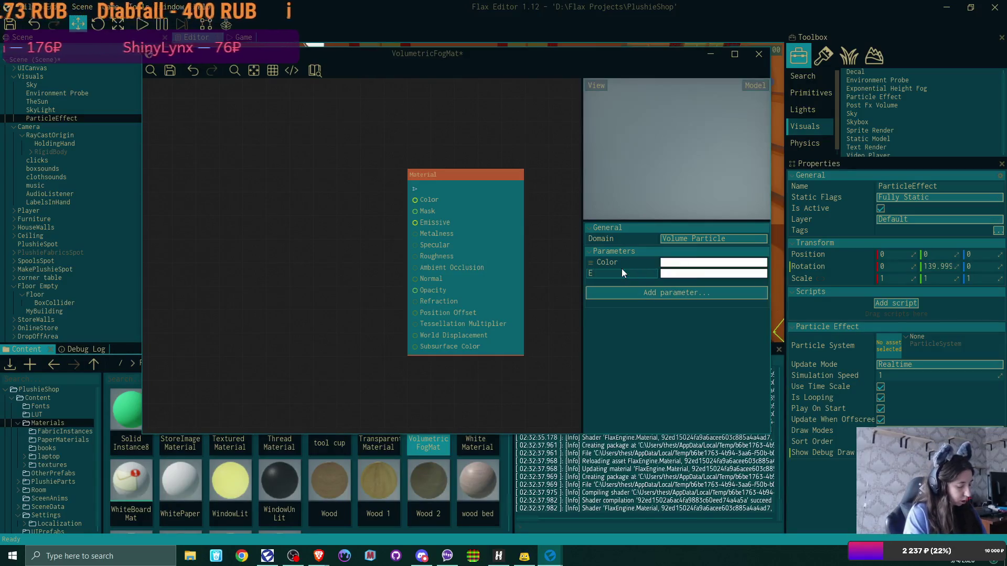
text(ssio)
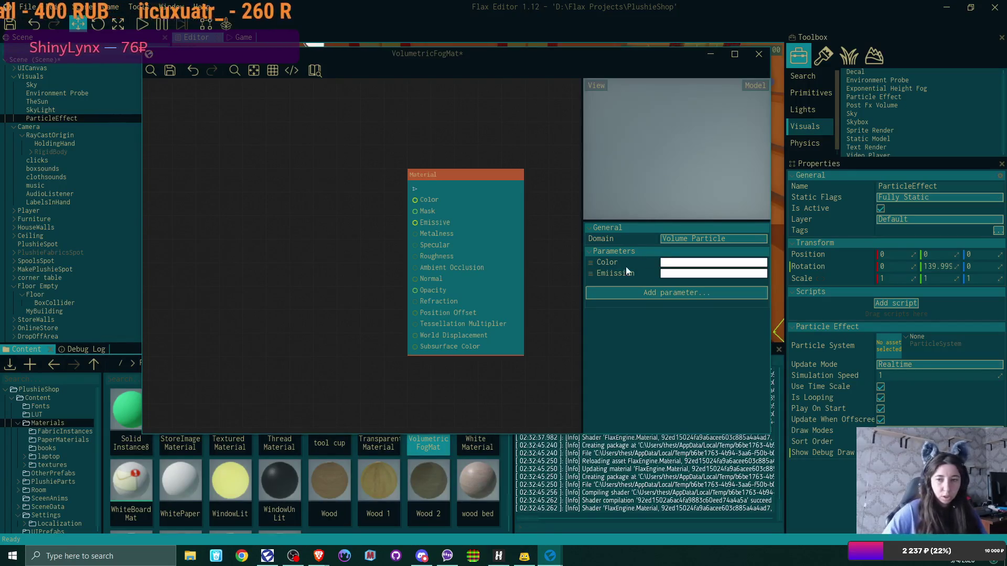
text(n)
key(Return)
Step: Add a Float parameter and name it Opacity
click(671, 292)
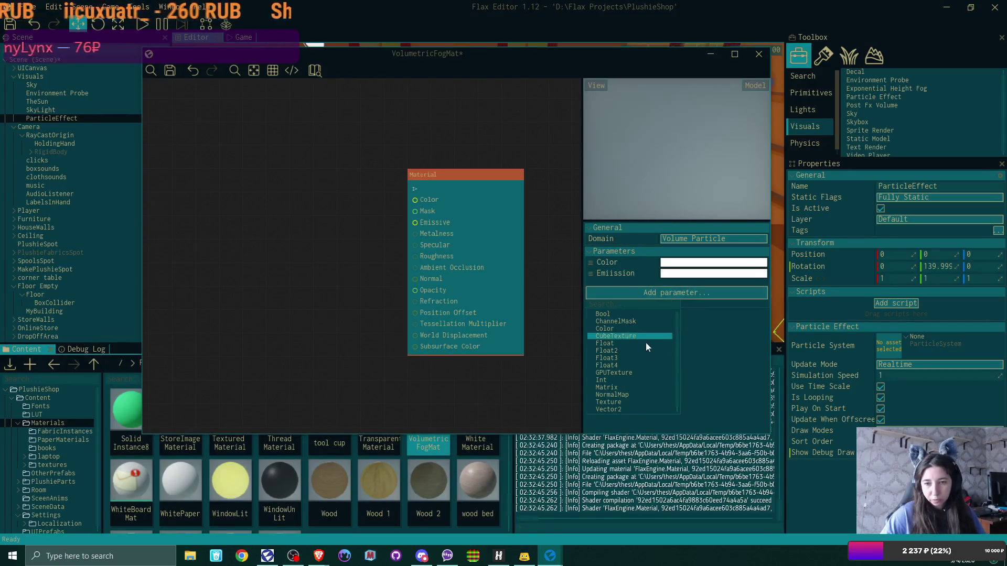
scroll(640, 362, down, 1)
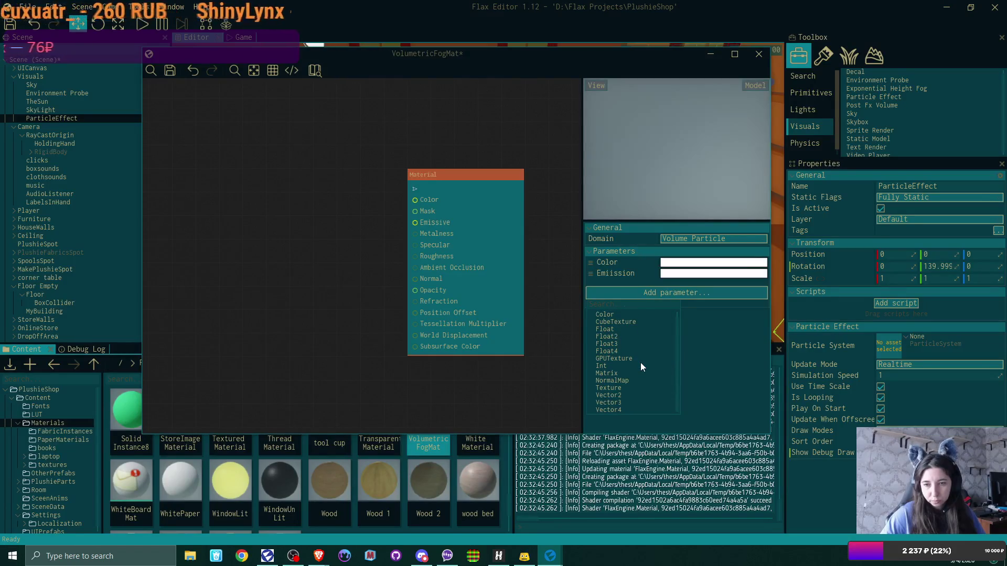
scroll(640, 362, up, 1)
click(615, 344)
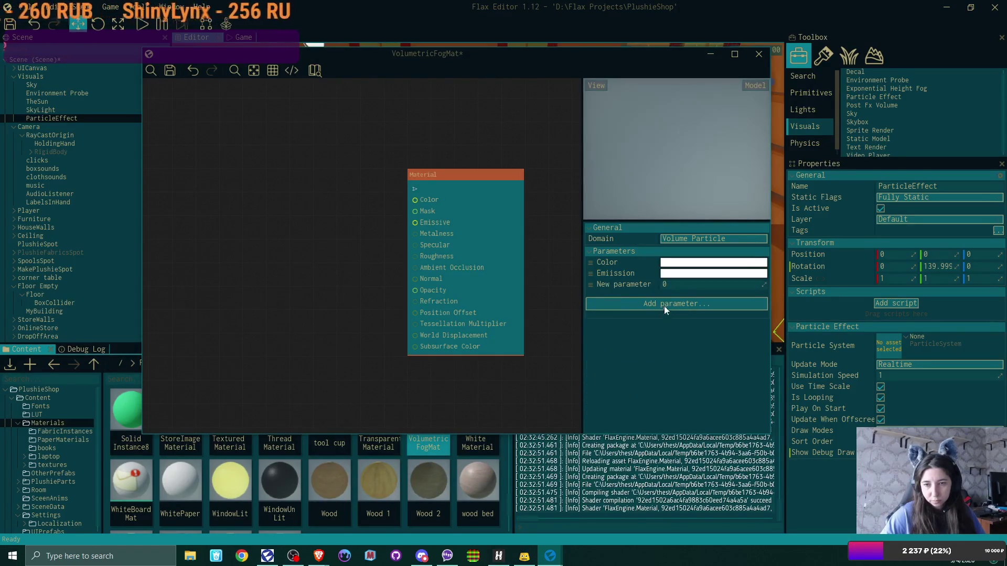
double_click(618, 287)
text(Opacity)
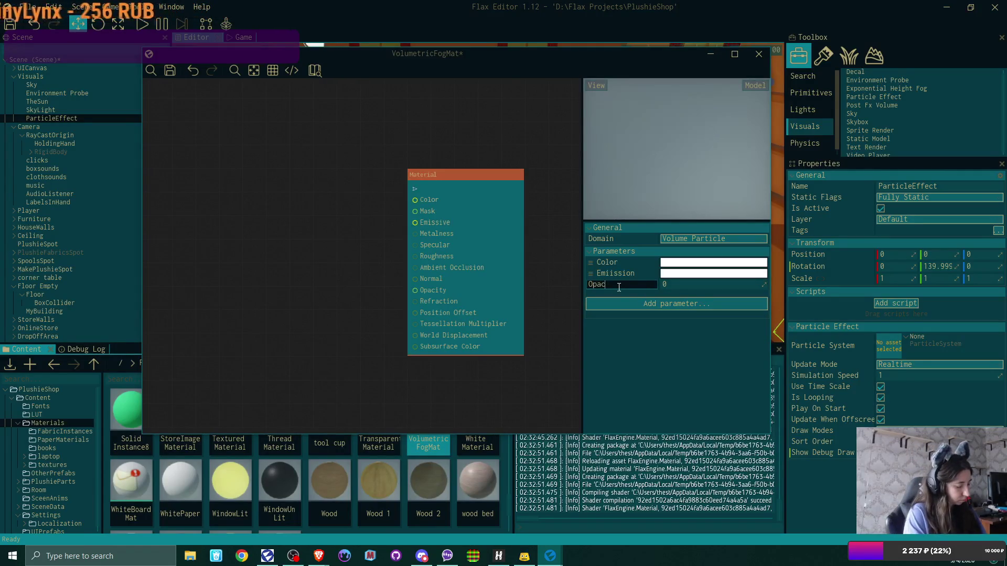
key(Return)
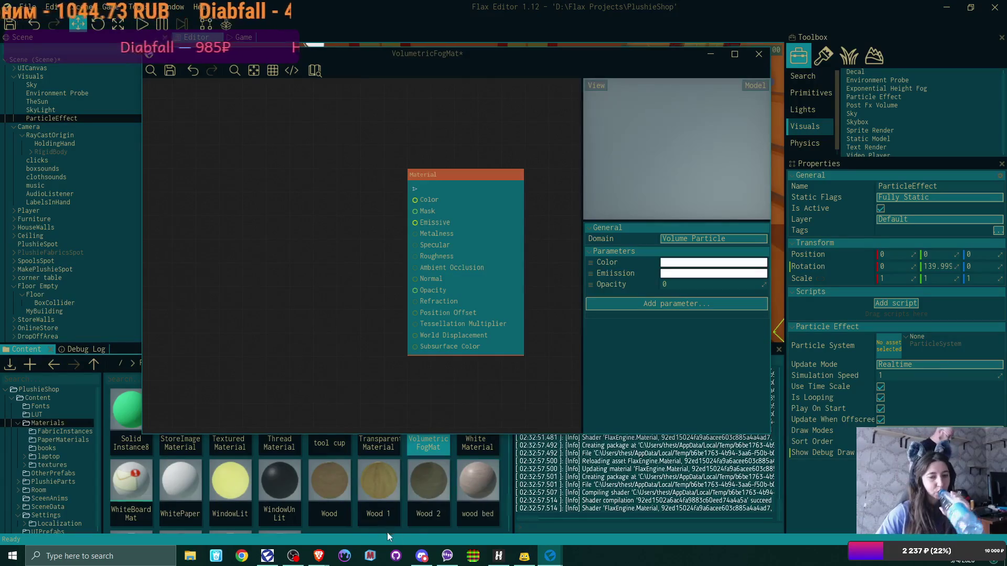
mouse_move(275, 559)
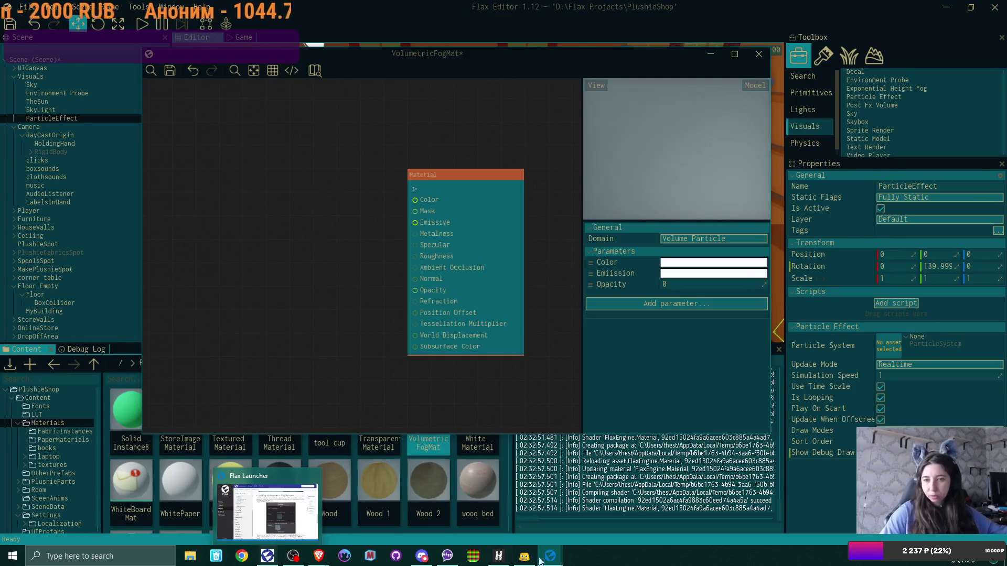
mouse_move(318, 555)
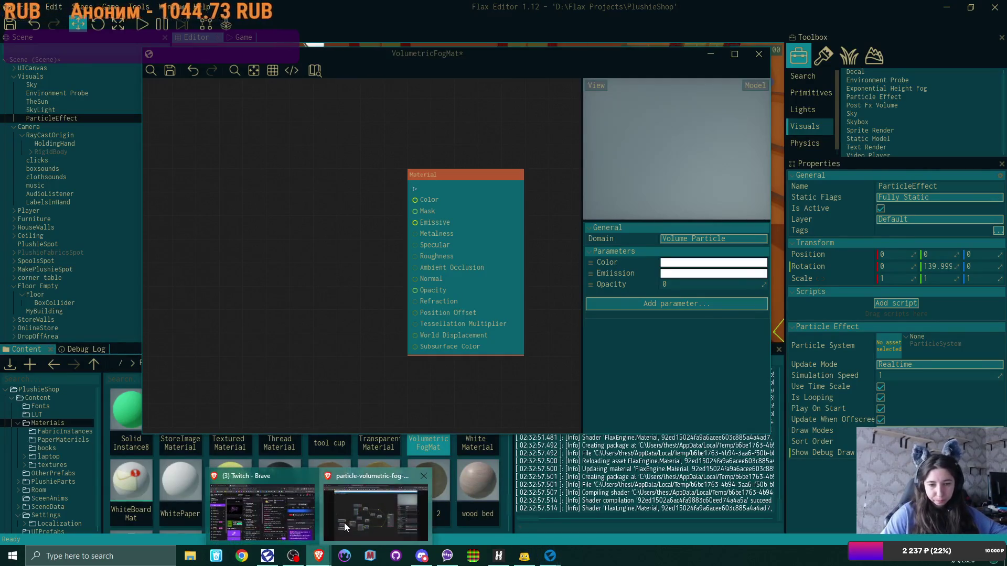
Step: View the fog particle material graph image in Brave, then go back to Discord's Flax #help channel
click(344, 523)
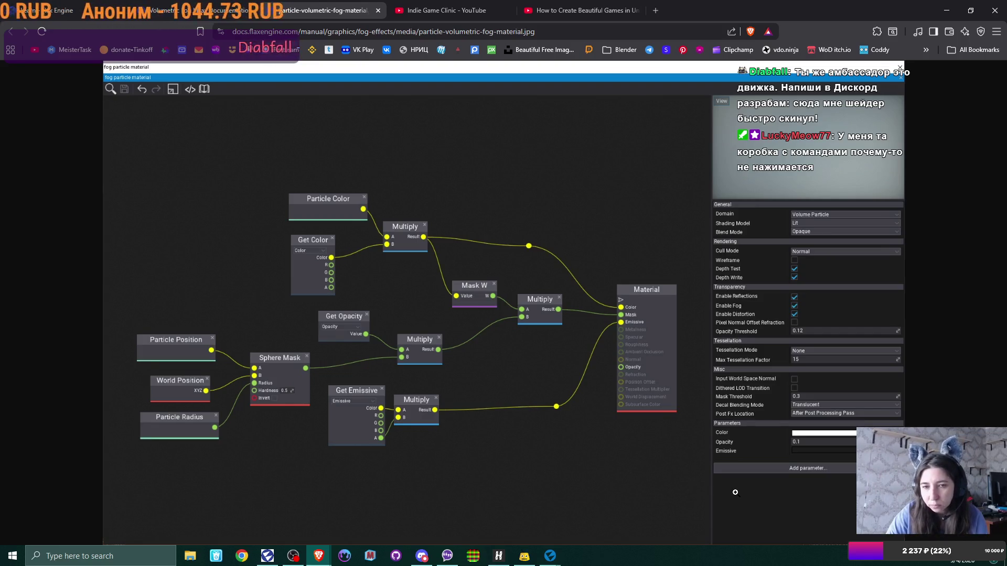
click(420, 559)
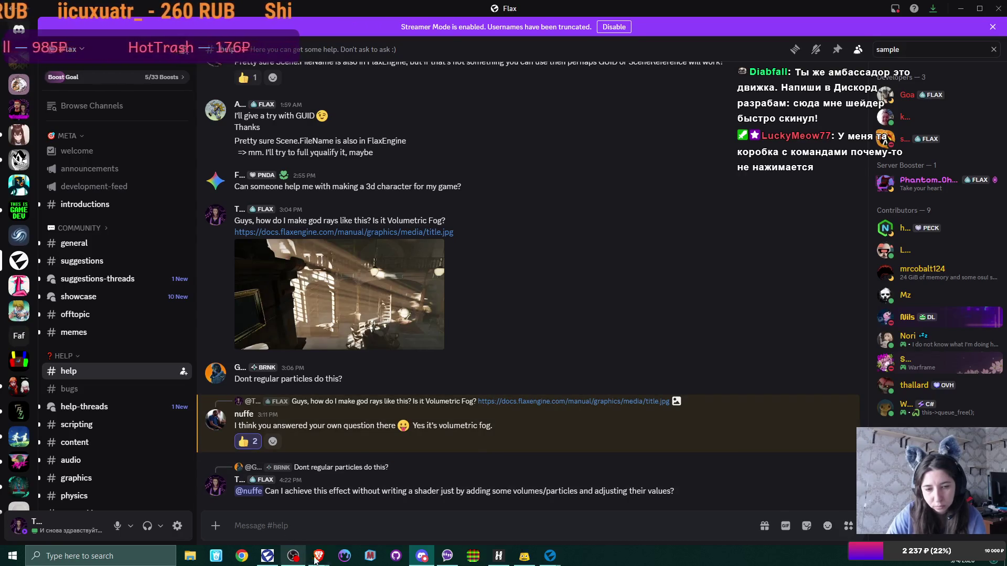
mouse_move(320, 557)
click(376, 511)
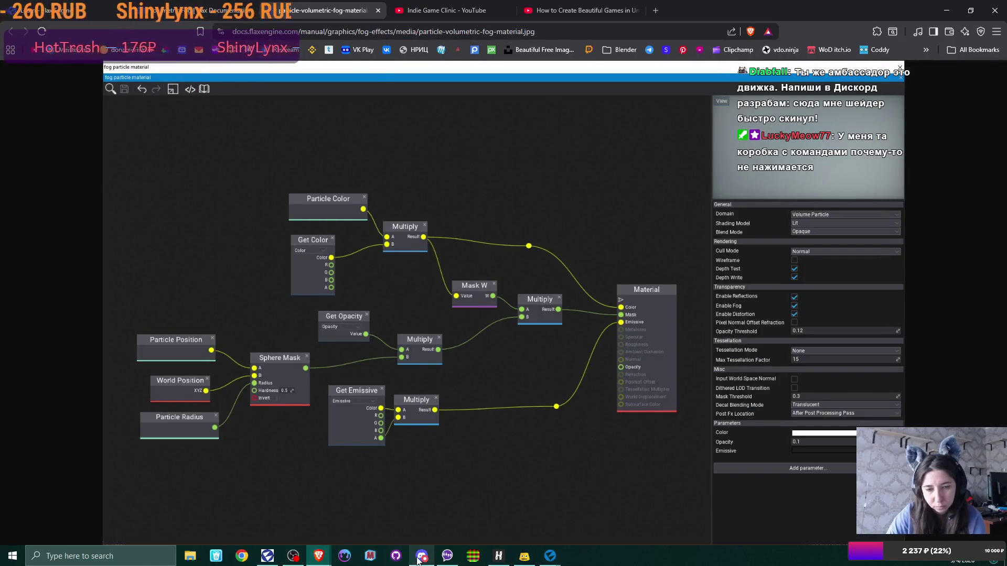
click(419, 559)
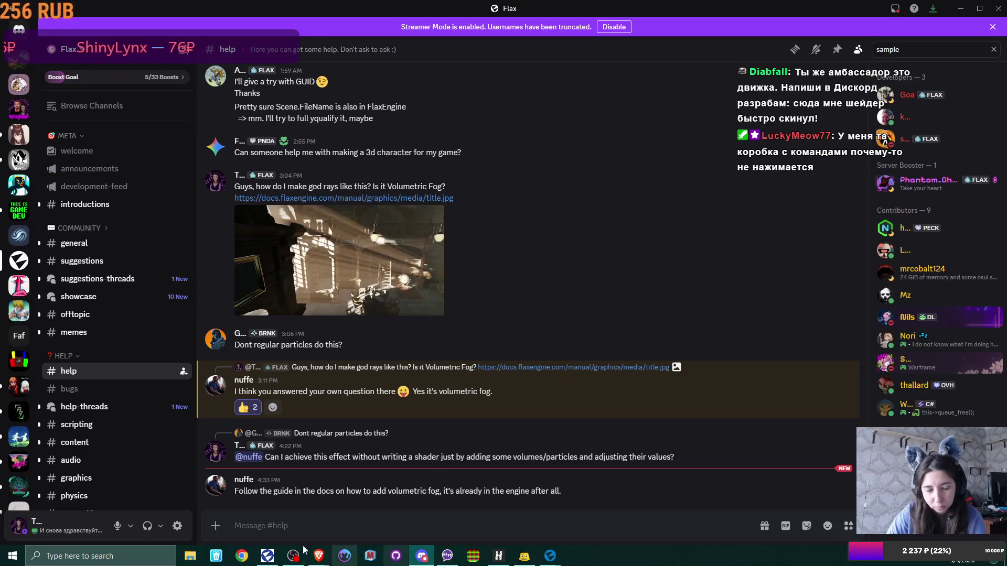
click(269, 563)
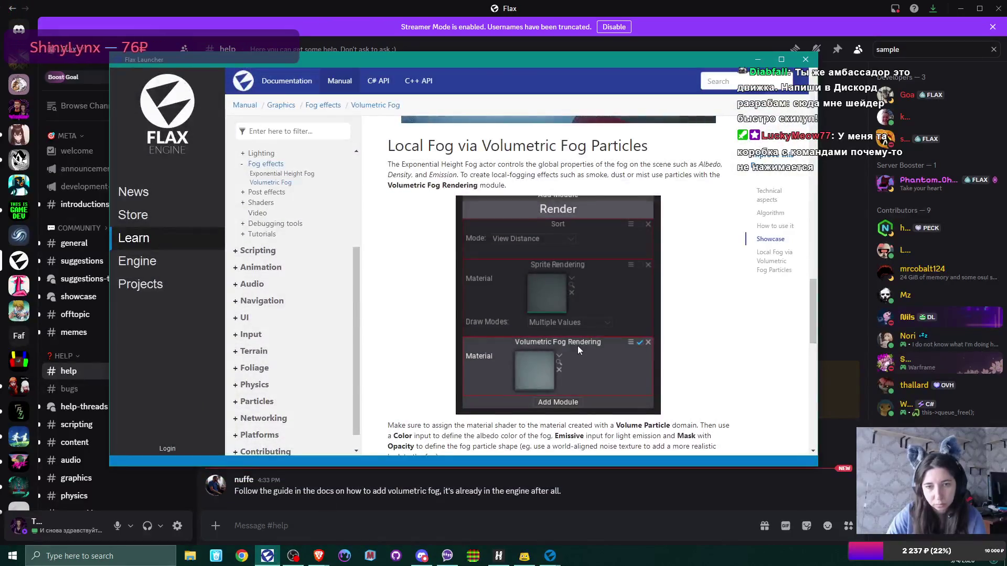
scroll(598, 305, up, 10)
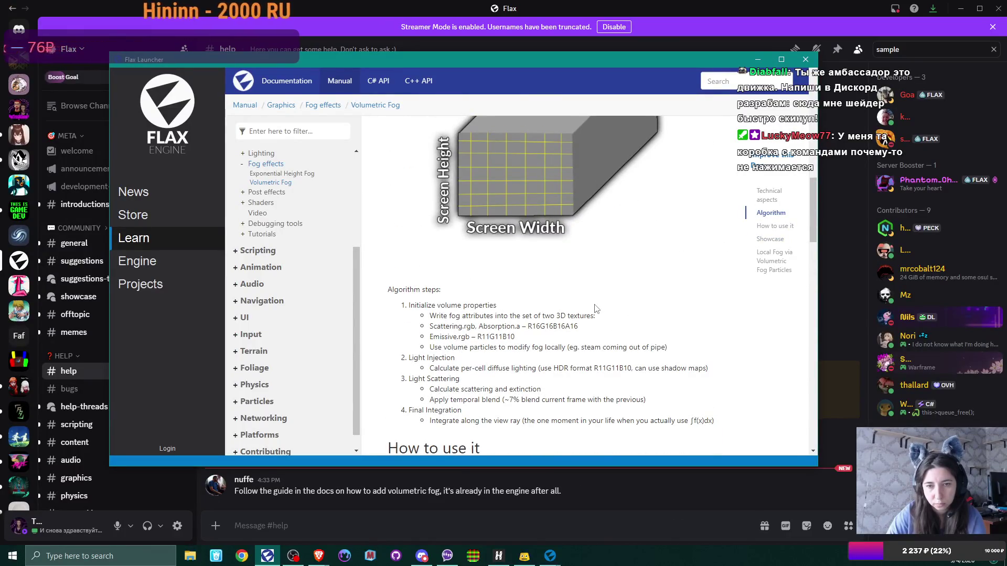
scroll(485, 439, down, 2)
click(633, 486)
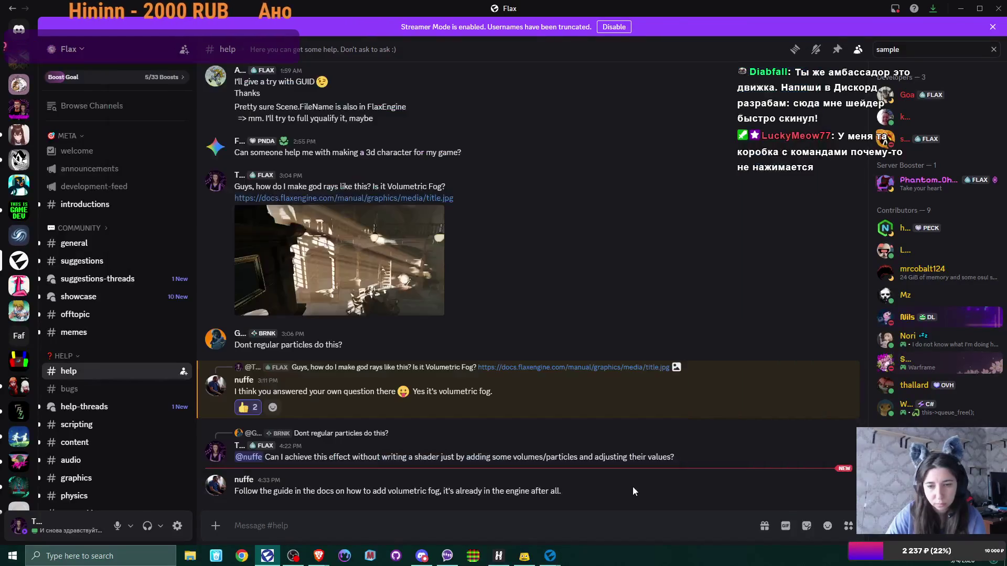
Step: Draft a reply to the follow-the-docs advice: the algorithm steps imply writing a shader, but local fog particle will be tried
click(813, 472)
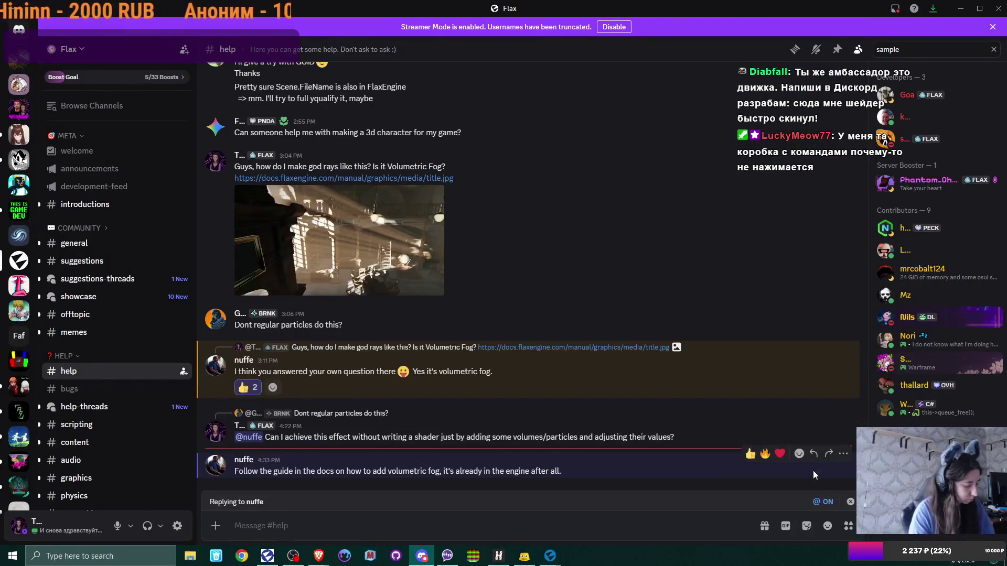
text(wel)
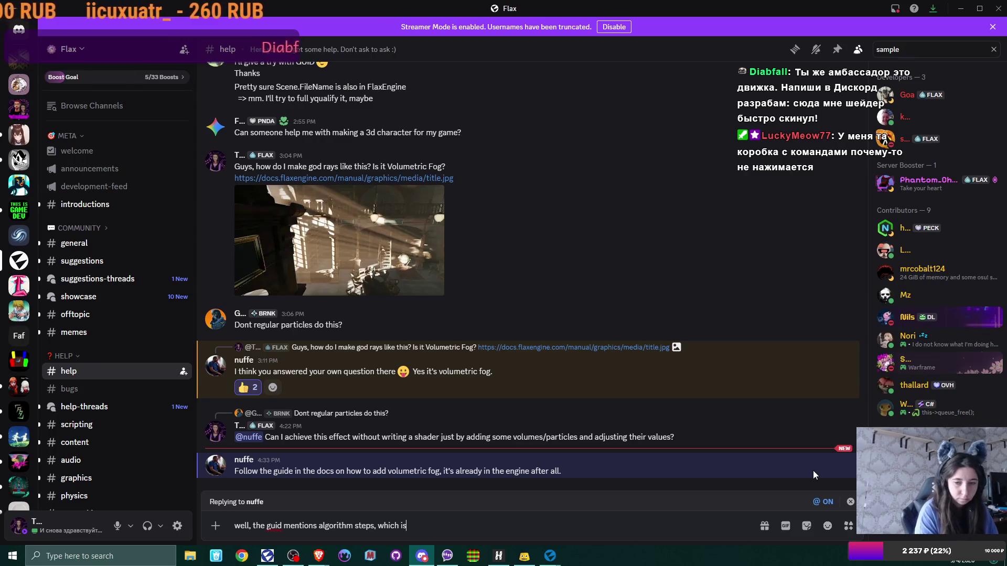
text(makes me think about the shader)
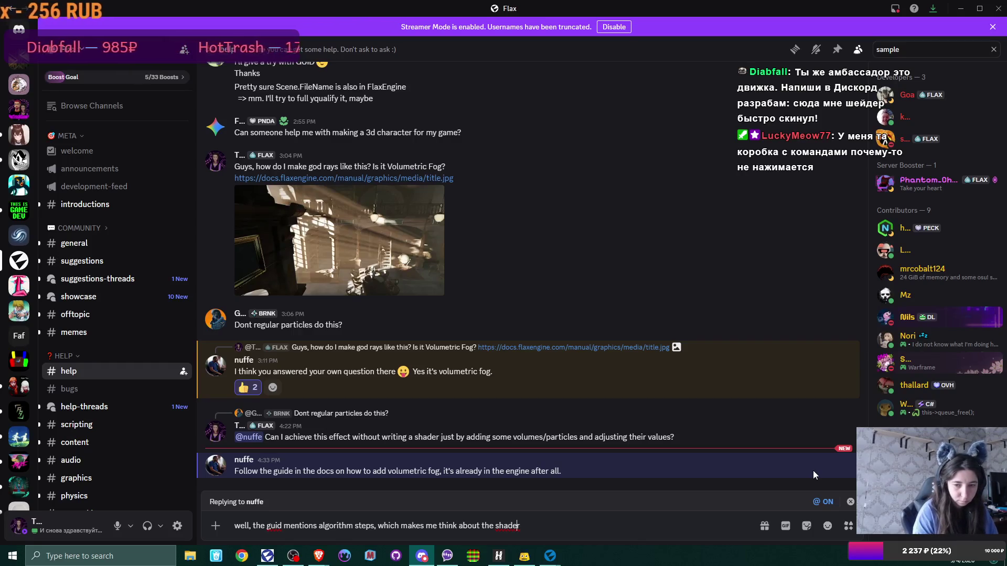
text(need to write)
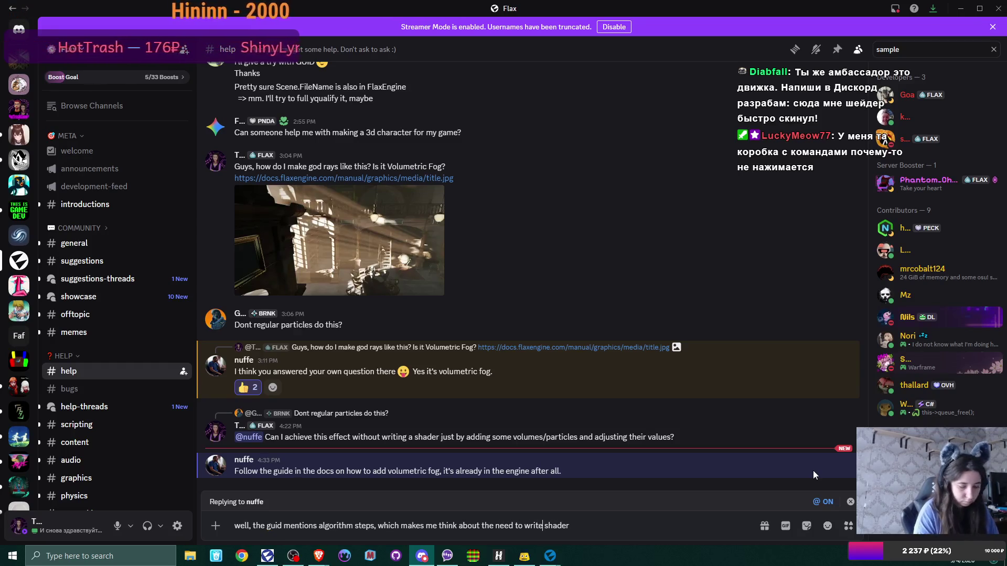
text( the)
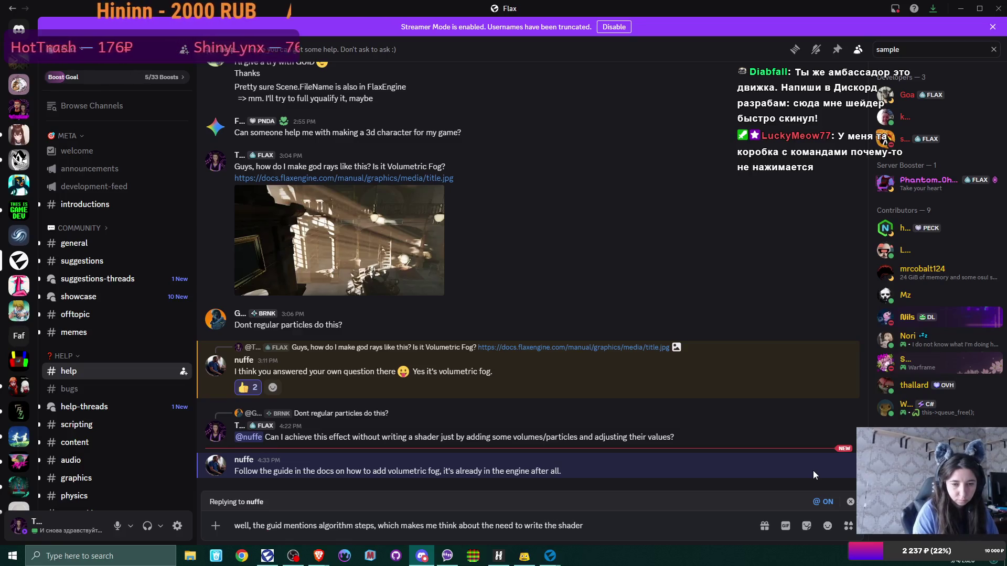
key(ctrl+Left)
key(ctrl+Left)
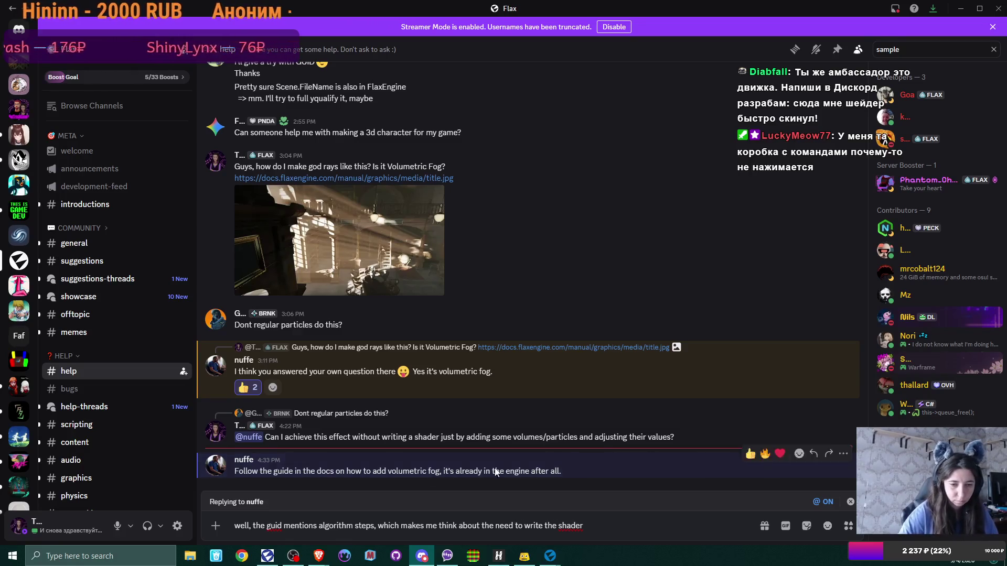
text(e)
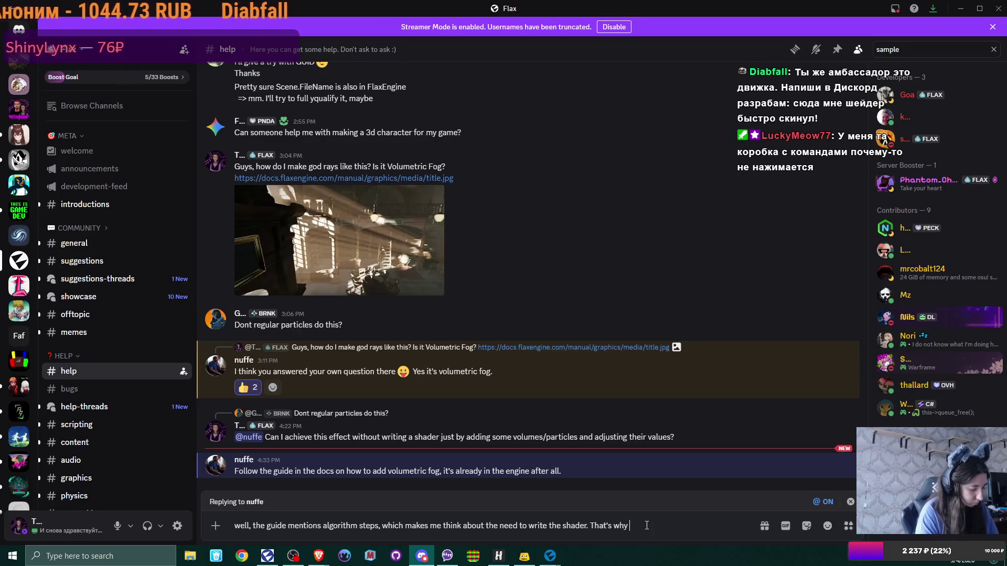
text(ng. But I)
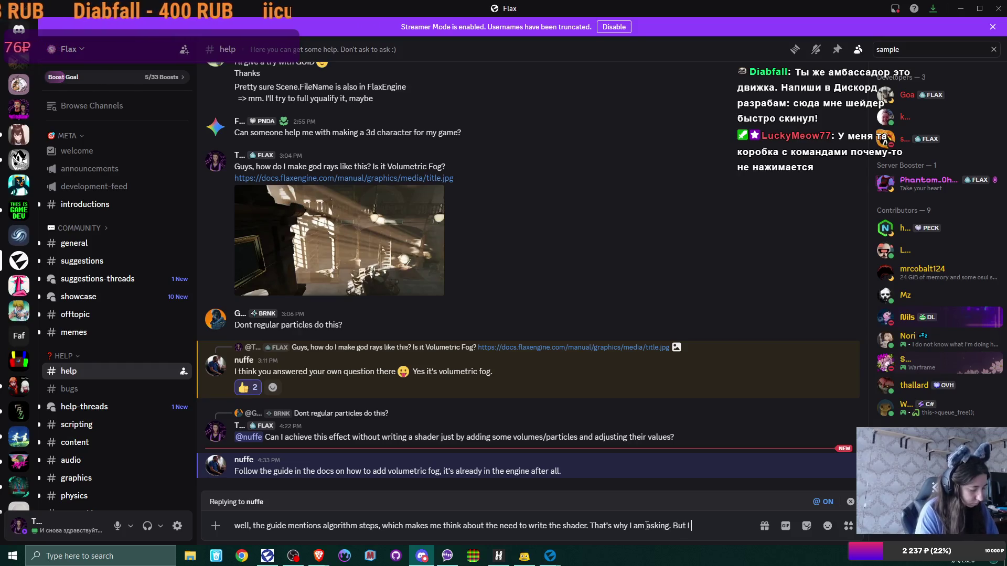
text(l try the local)
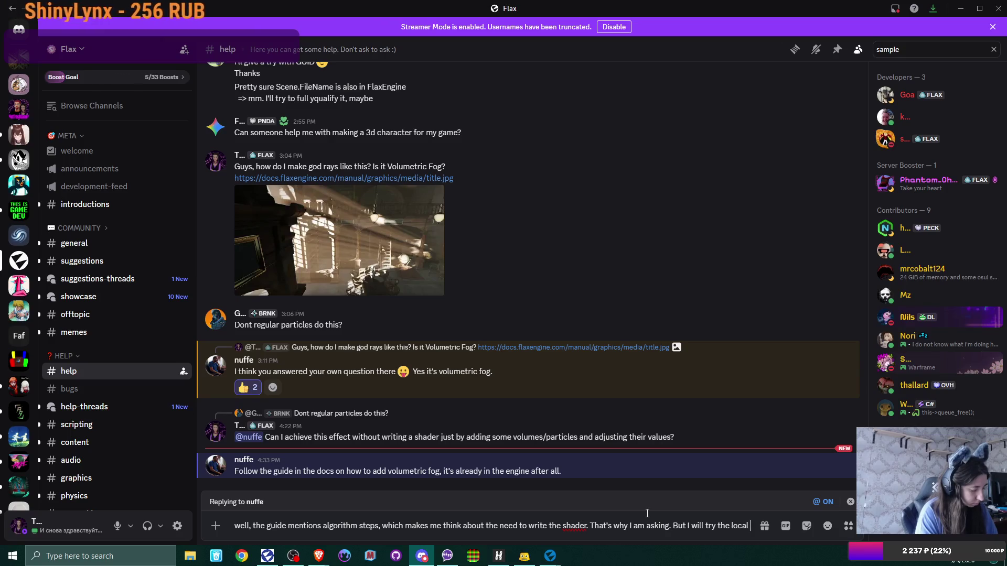
text(og particle now.)
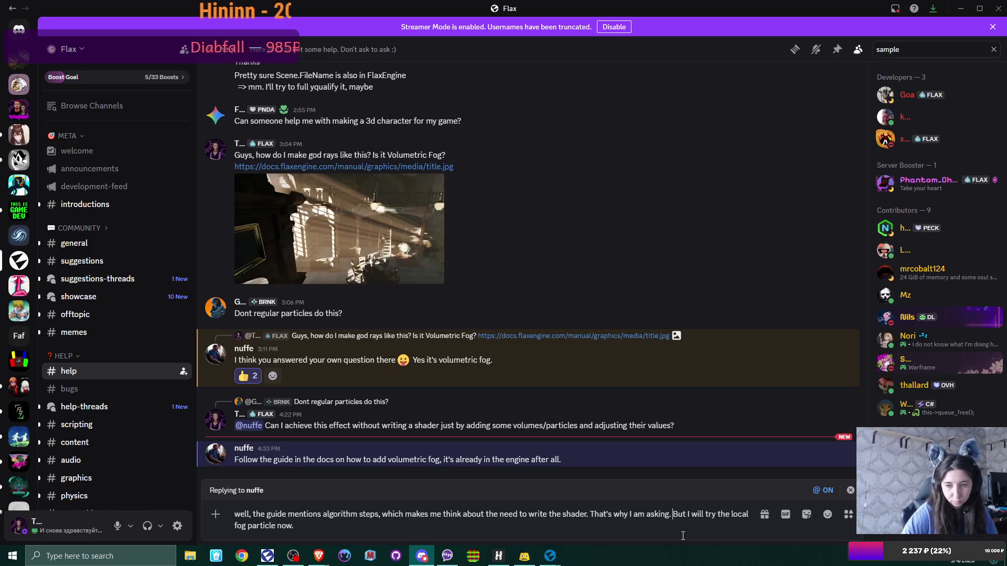
text(Addin)
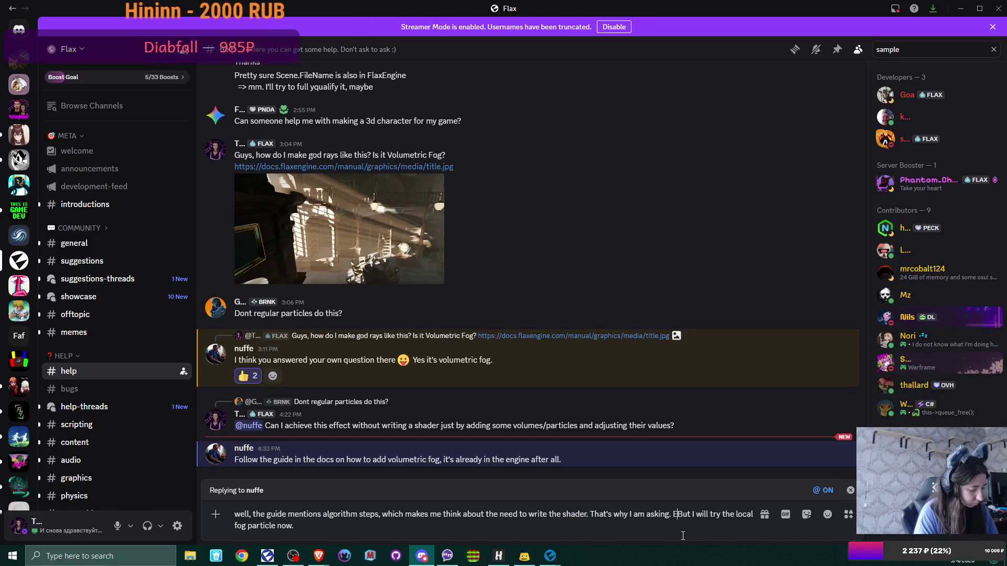
text(g)
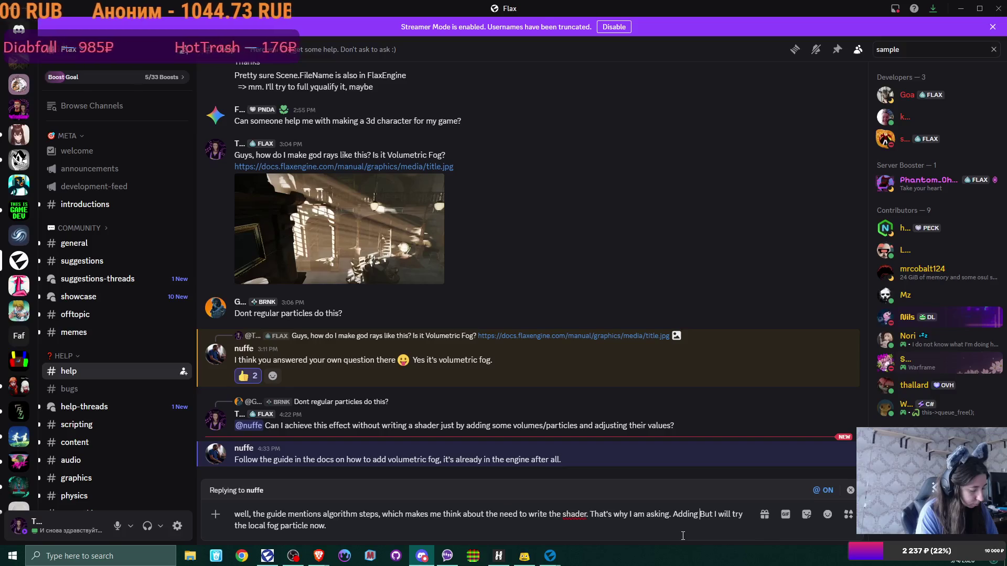
key(BackSpace)
key(BackSpace)
key(BackSpace)
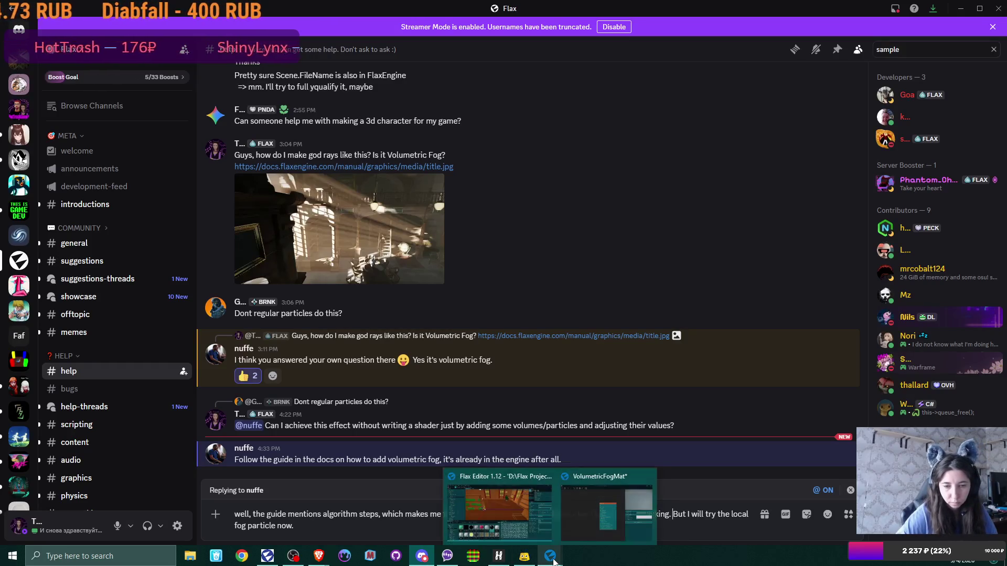
click(619, 504)
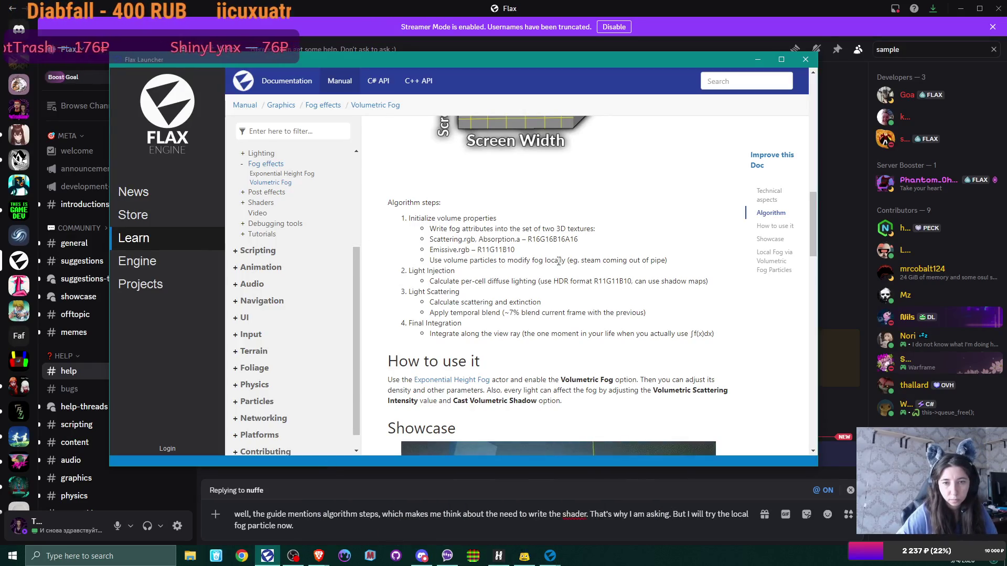
scroll(559, 264, up, 10)
scroll(559, 262, up, 1)
scroll(559, 262, down, 1)
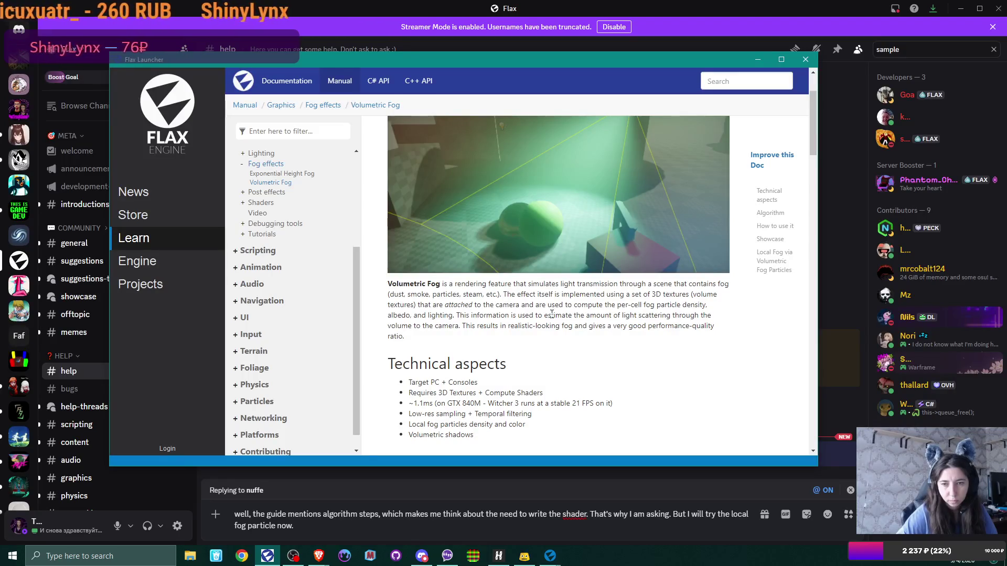
scroll(552, 313, down, 12)
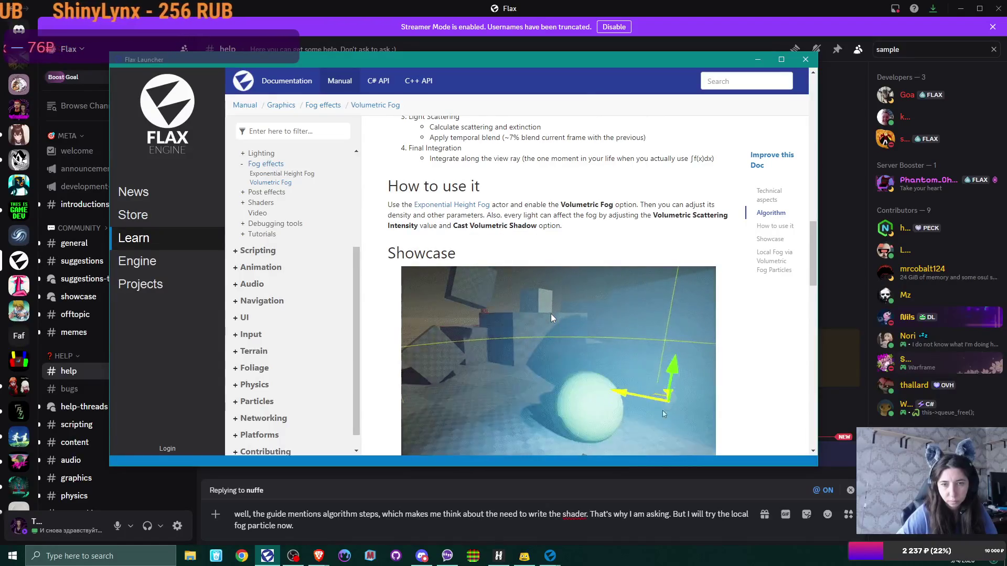
drag(414, 205, 493, 206)
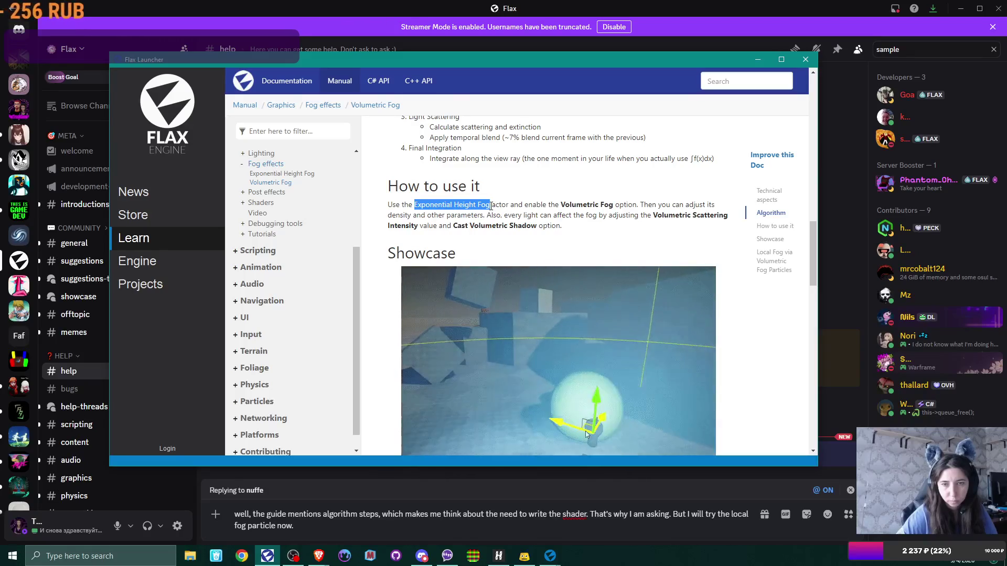
click(425, 556)
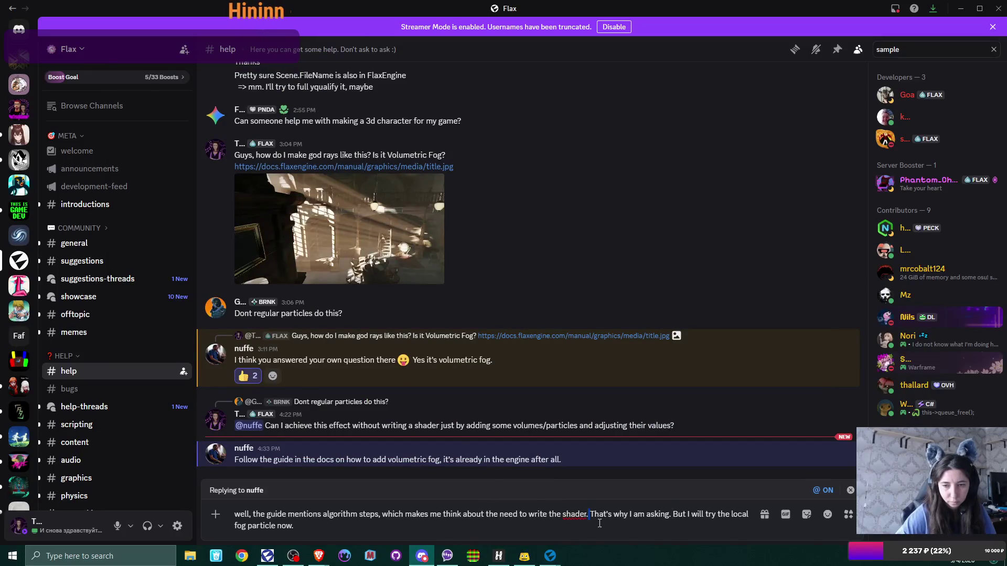
Step: Send the reply: 'I tried Exponential Height Fog and played with values, but failed to achieve the effect.'
text(I tried Exponential Height Fog)
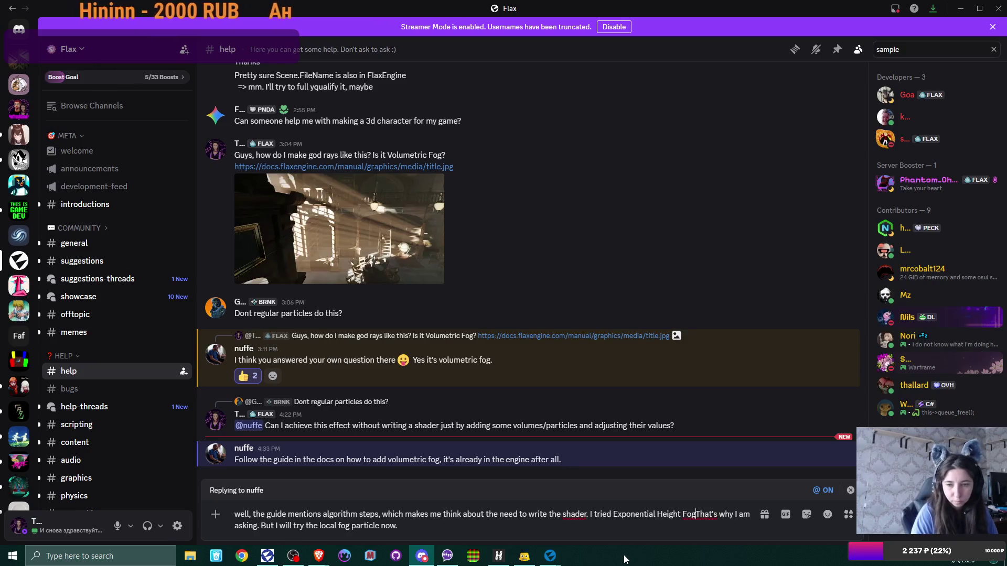
text( and )
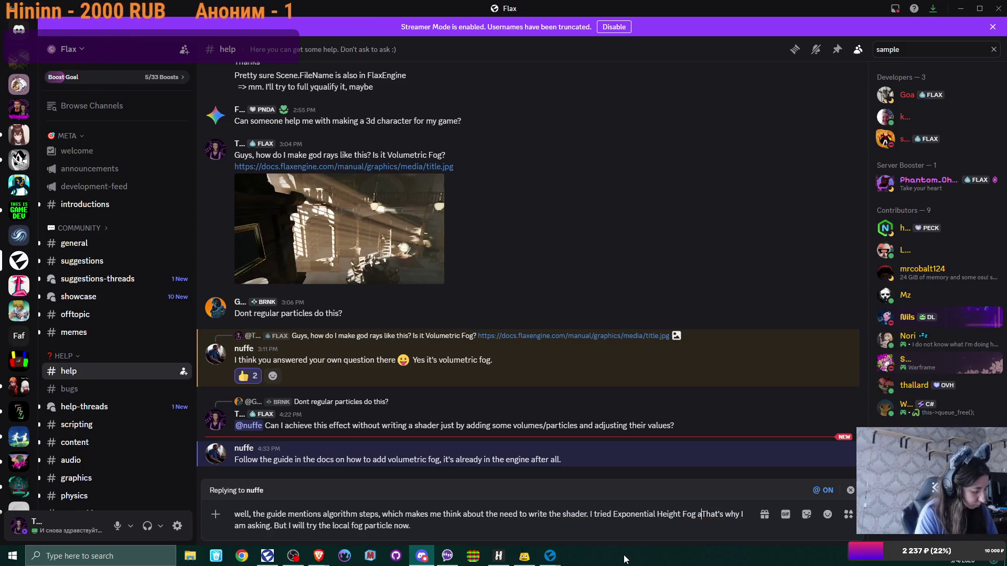
text(played wi)
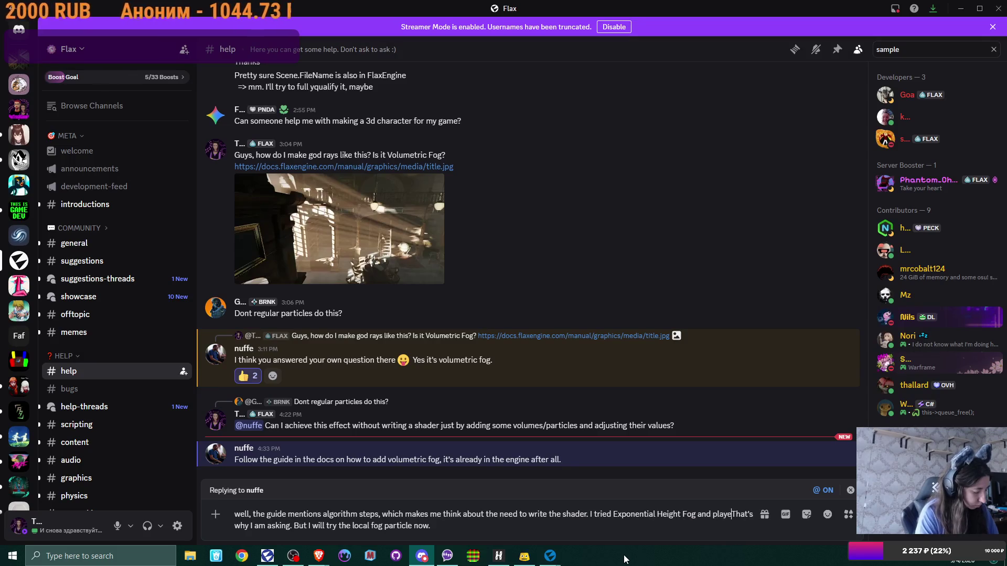
text(th values.)
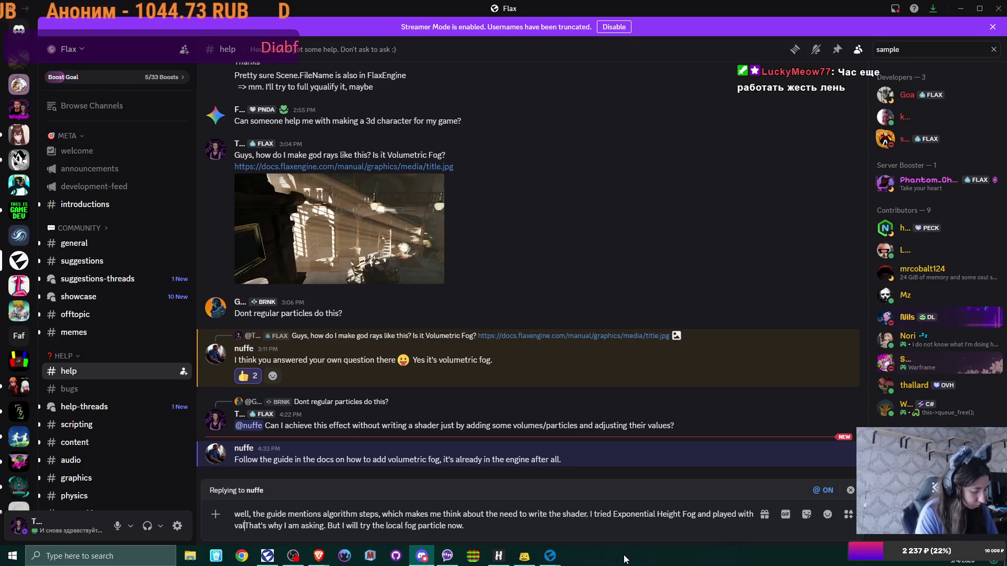
key(BackSpace)
text(, but faile)
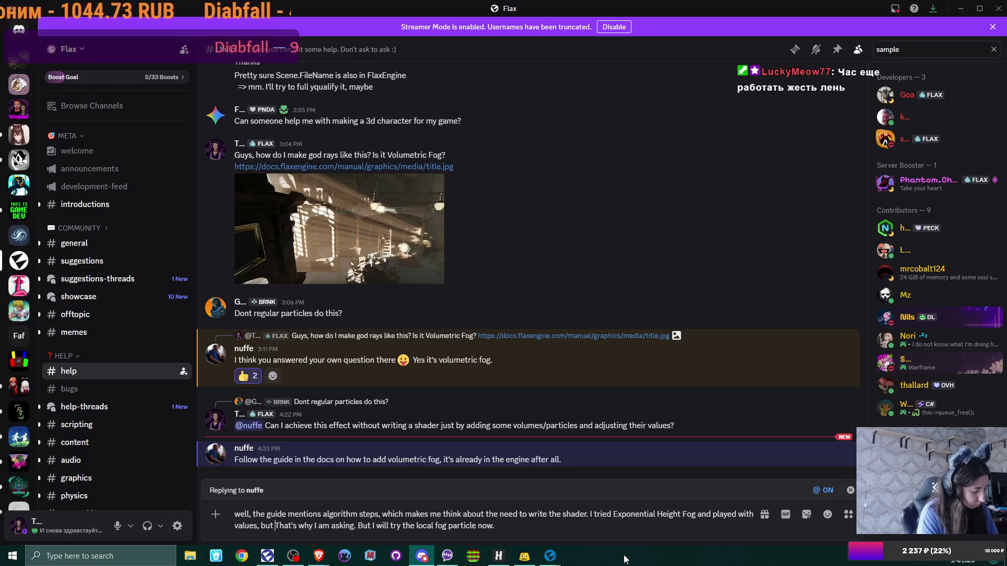
text(d to achieve)
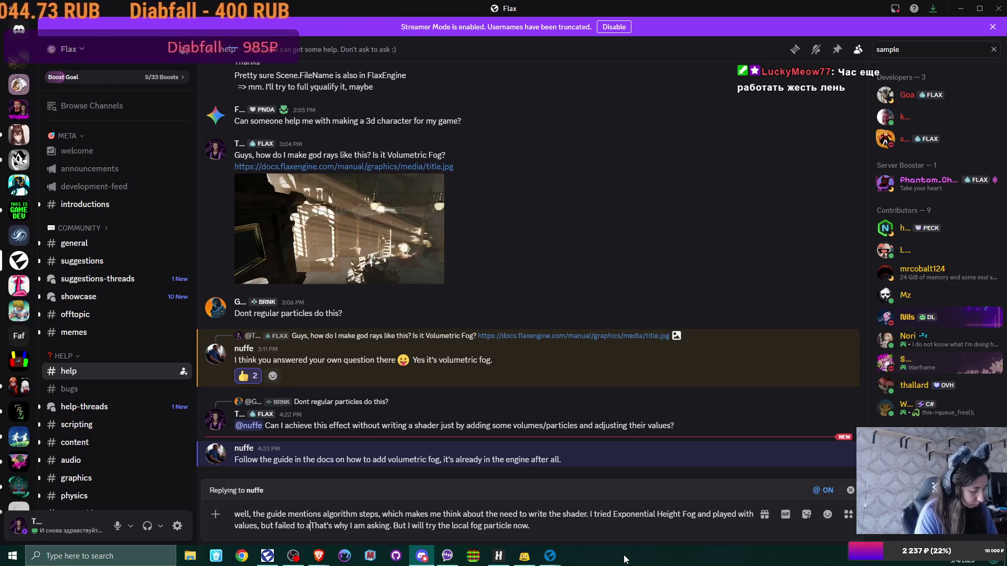
text( the )
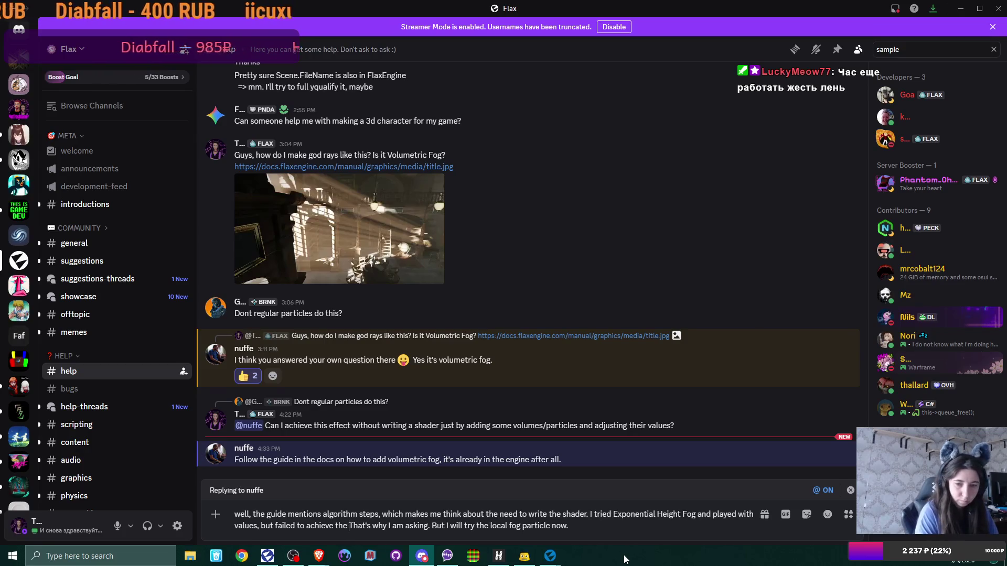
text(effect.)
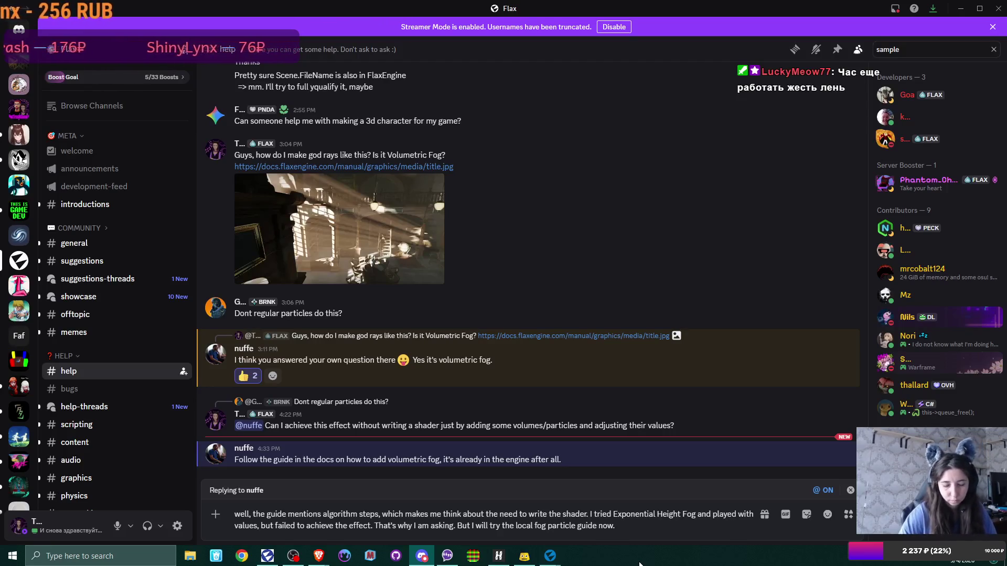
key(Return)
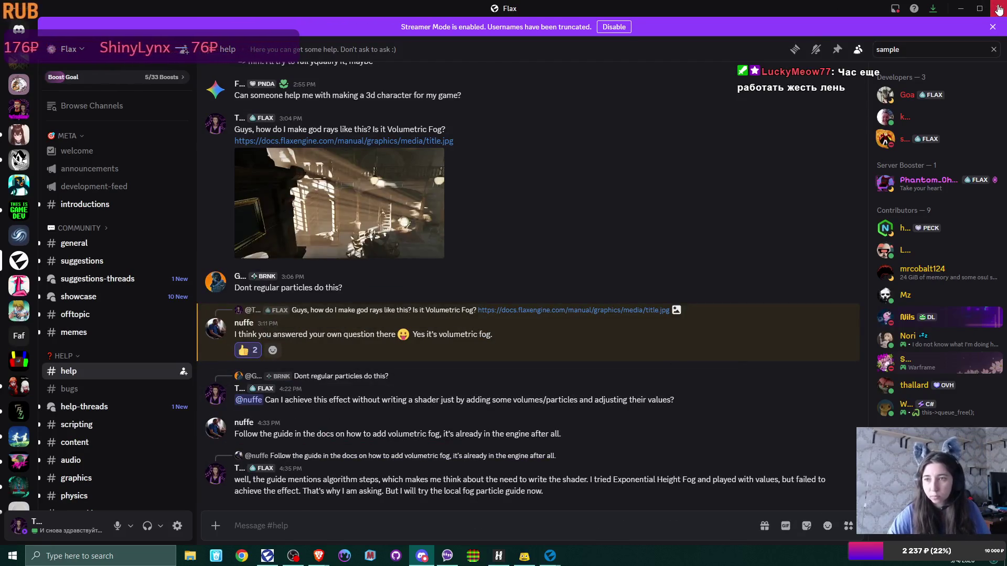
Step: Close Discord and scroll the Volumetric Fog docs to the Local Fog via Volumetric Fog Particles section
click(998, 9)
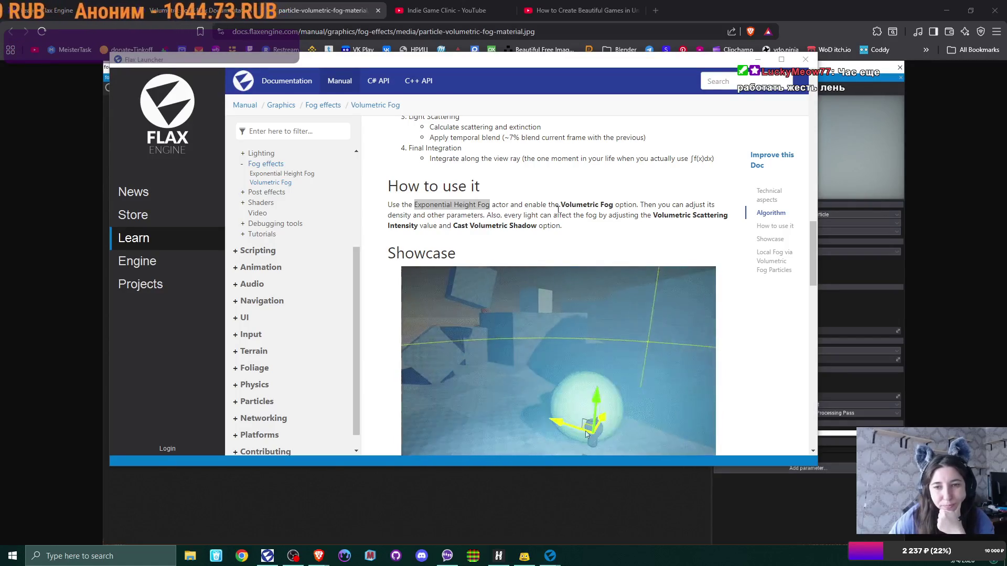
click(571, 217)
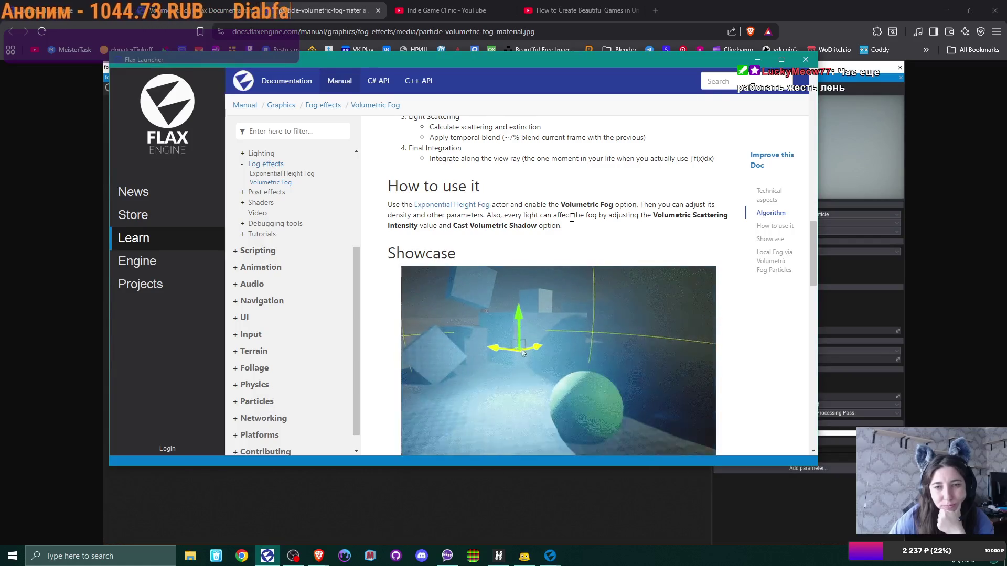
scroll(571, 217, down, 3)
scroll(571, 218, down, 3)
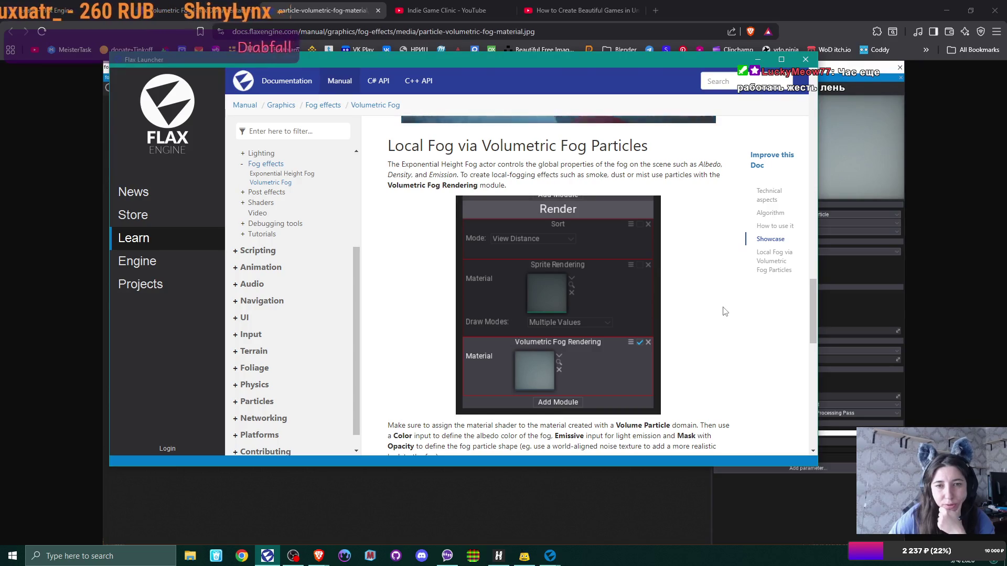
scroll(722, 309, down, 5)
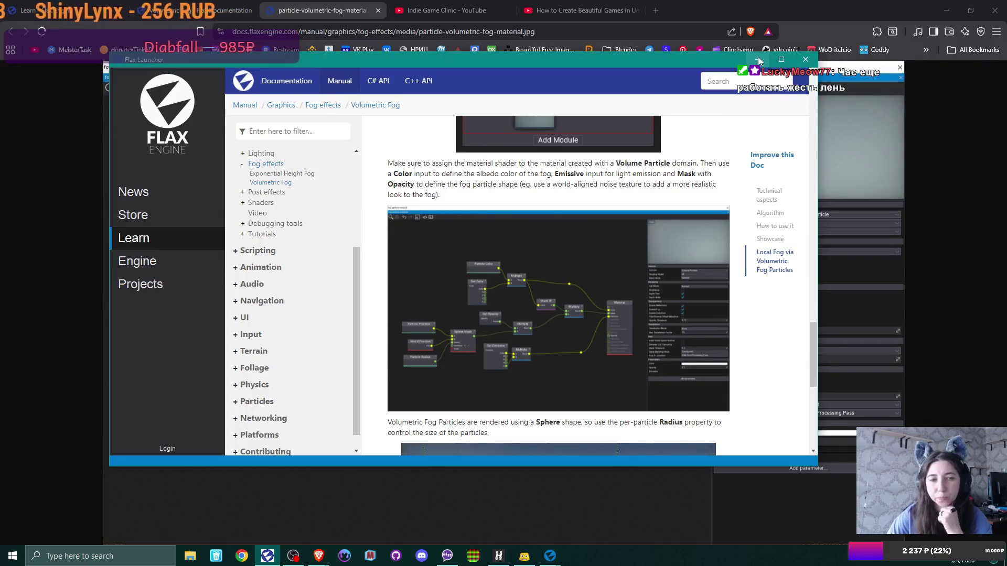
click(320, 14)
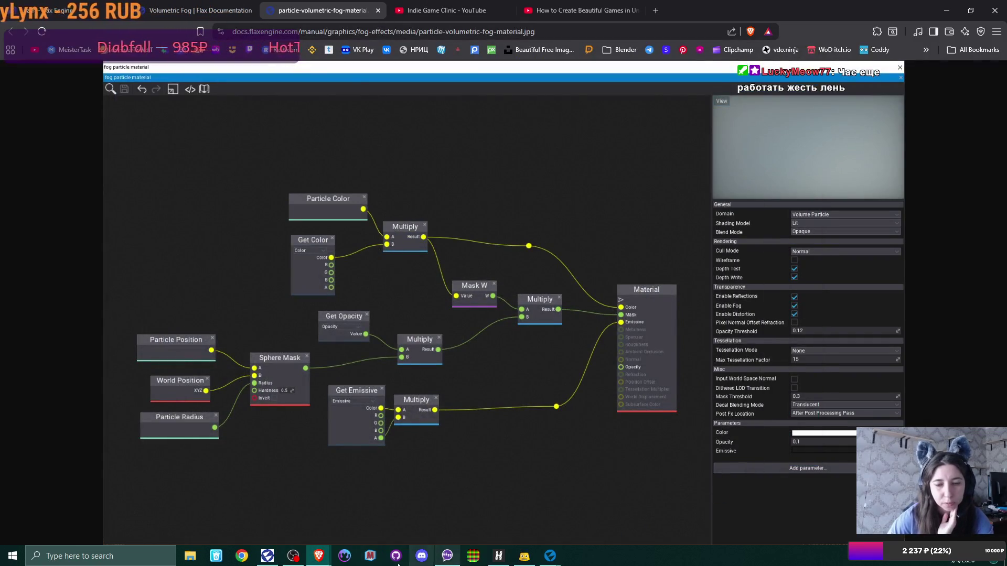
Step: Move the fog particle material graph image into its own maximized browser window
click(267, 556)
key(alt+Tab)
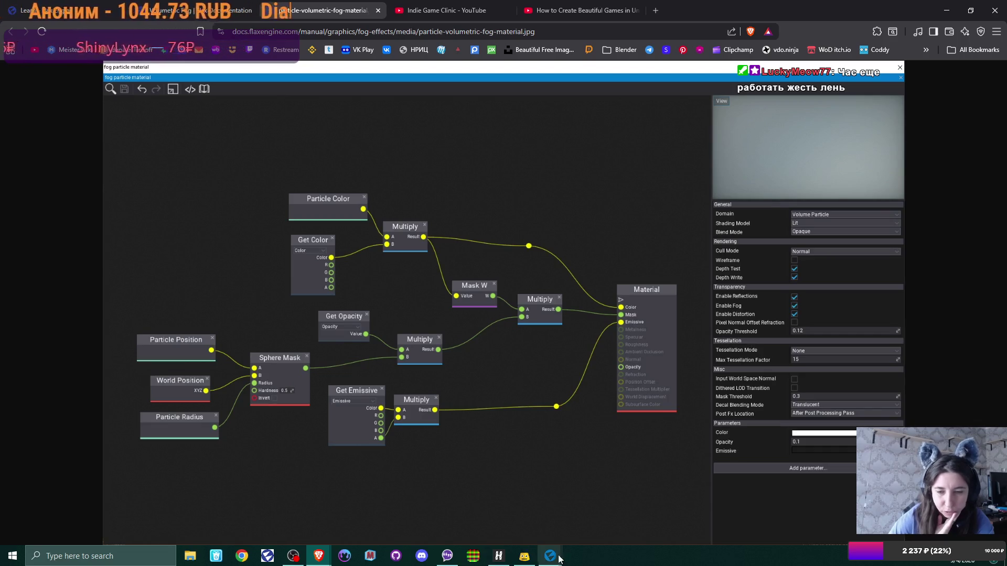
mouse_move(549, 556)
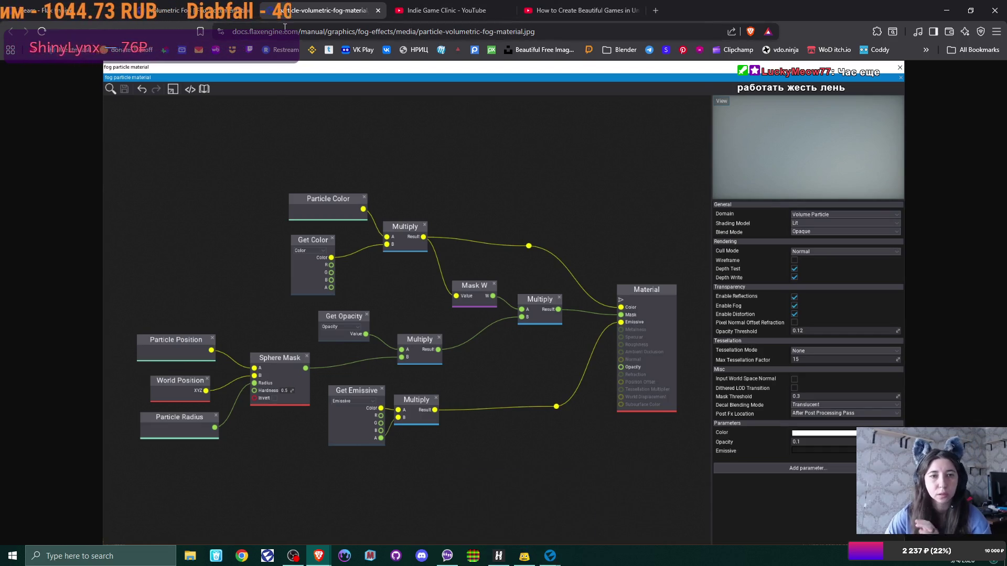
click(378, 10)
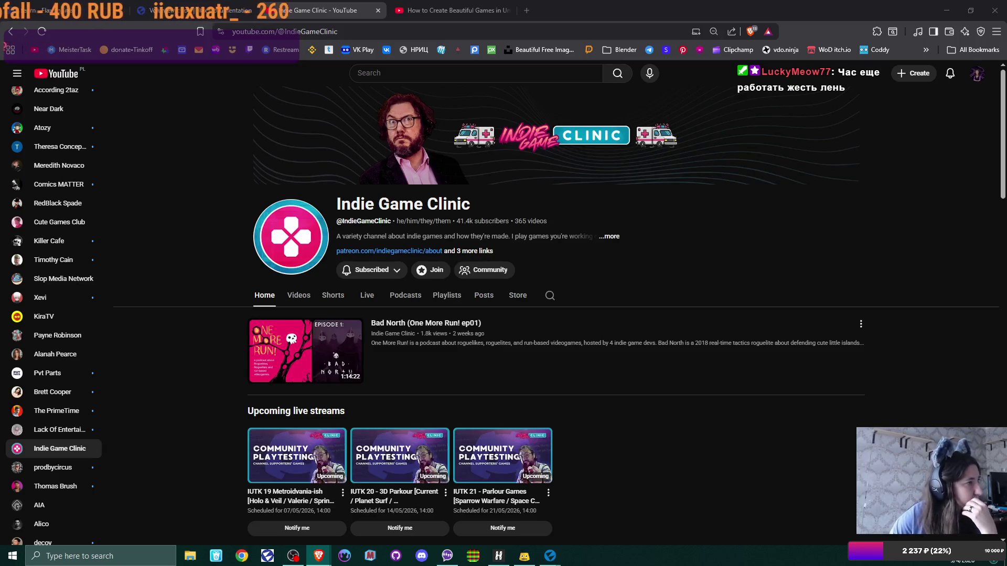
key(alt+Tab)
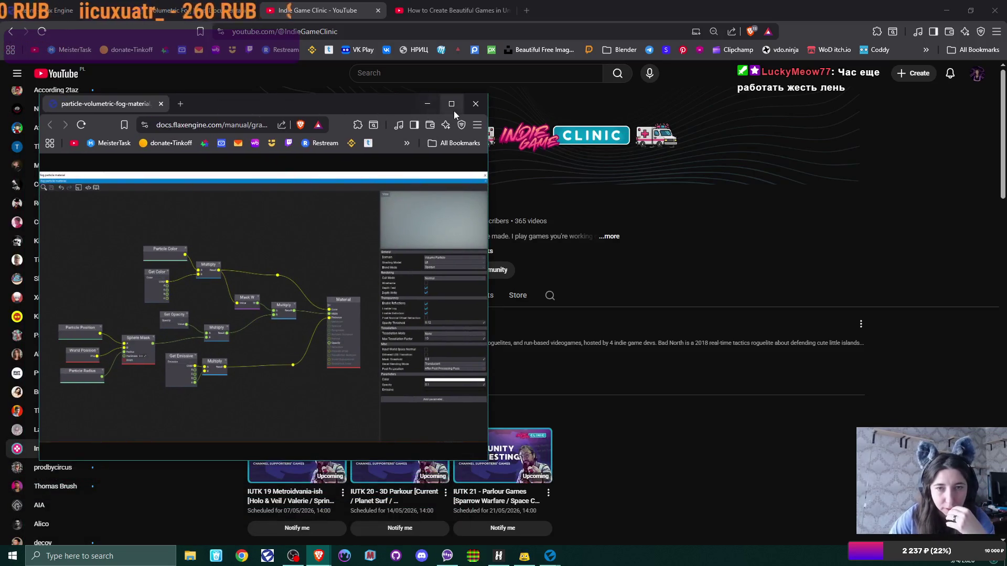
click(450, 103)
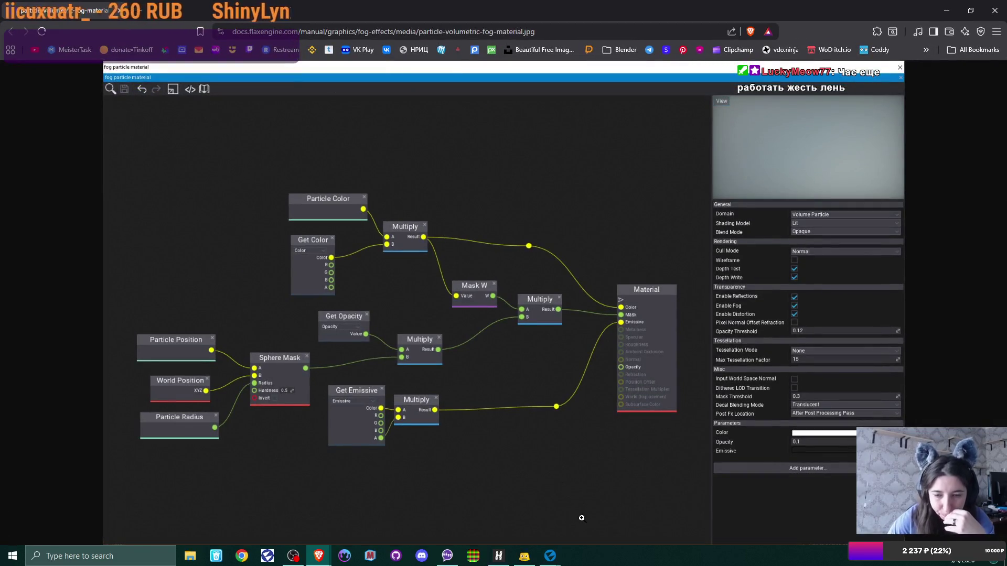
mouse_move(548, 554)
click(593, 525)
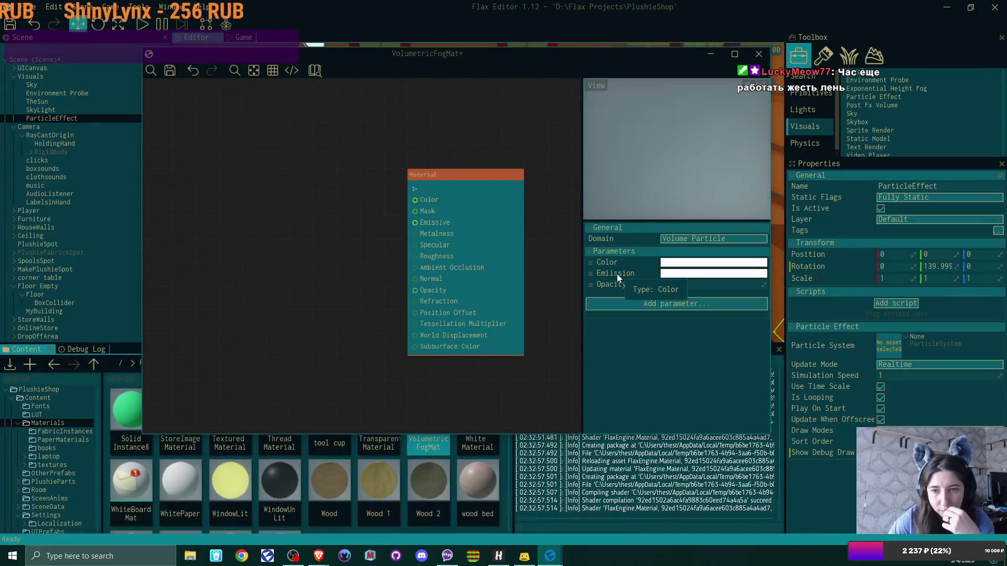
Step: Drop an Emission parameter node on the graph and add a Multiply node fed by its colour
mouse_move(618, 272)
mouse_down()
mouse_move(268, 285)
mouse_move(240, 269)
mouse_move(186, 288)
mouse_move(187, 313)
mouse_move(289, 348)
mouse_up()
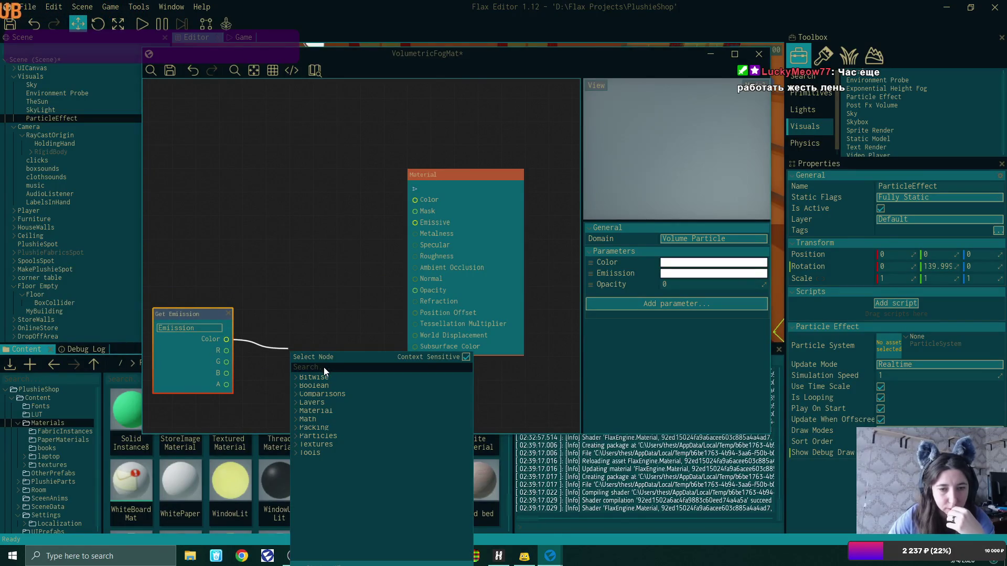
text(mul)
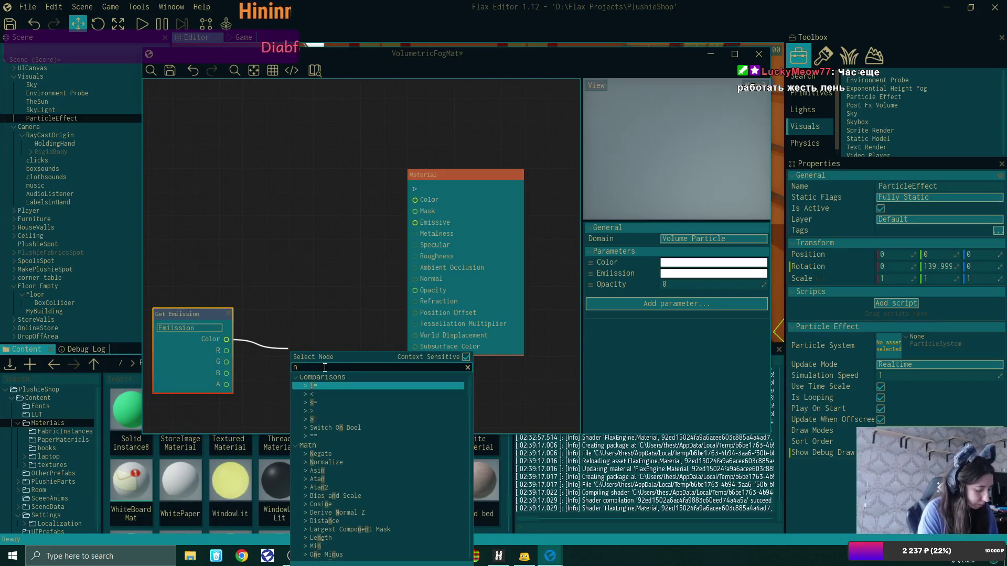
text(tip)
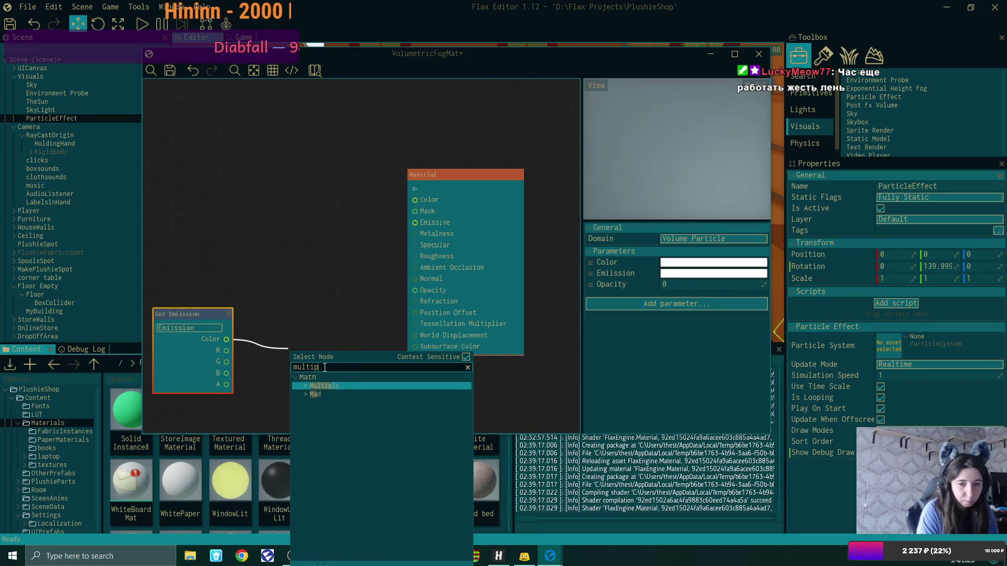
click(329, 386)
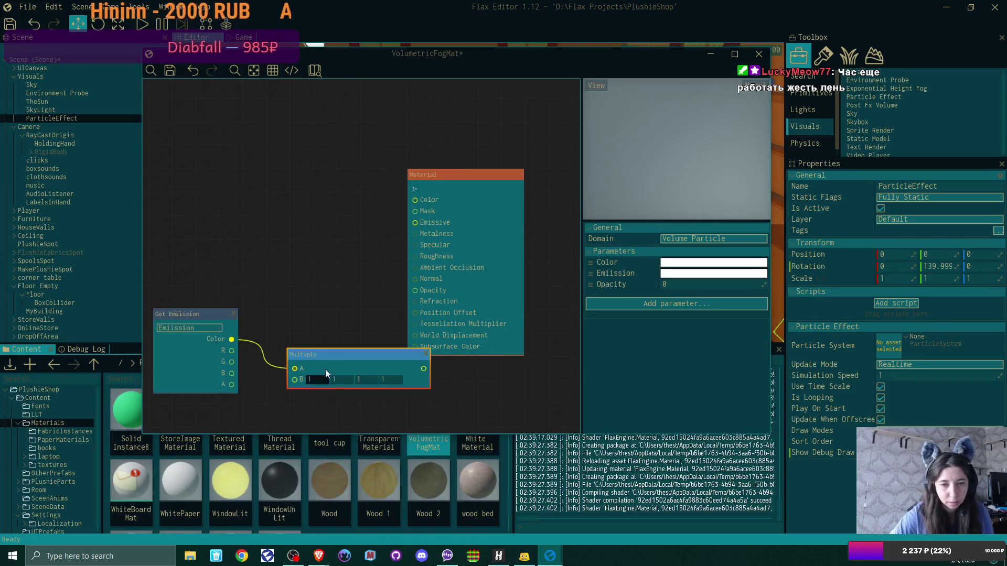
Step: Shift the Emission and Multiply nodes leftward on the graph
drag(209, 318, 176, 315)
mouse_move(313, 355)
mouse_down()
mouse_move(256, 309)
mouse_move(239, 334)
mouse_move(276, 337)
mouse_up()
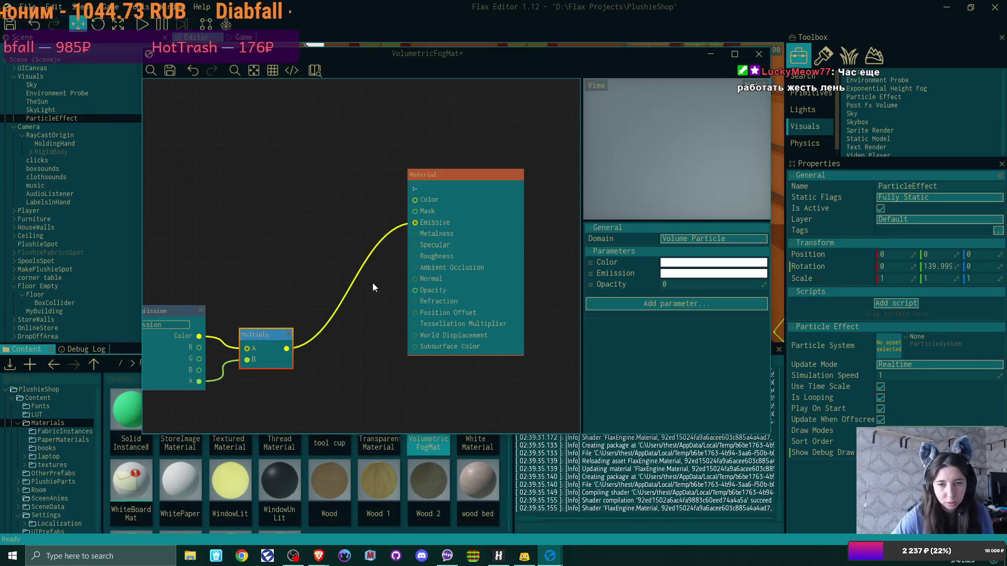
click(350, 291)
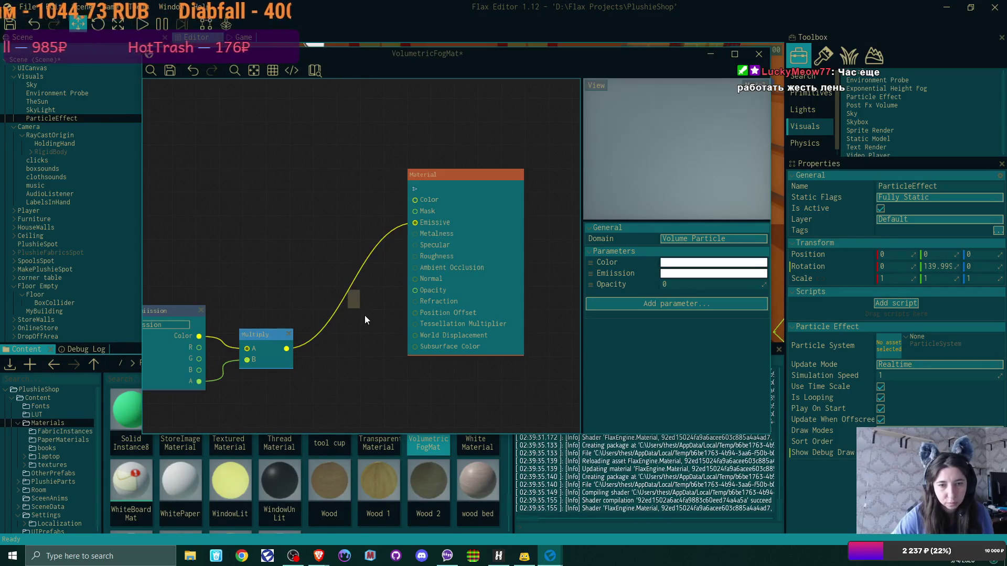
right_click(347, 295)
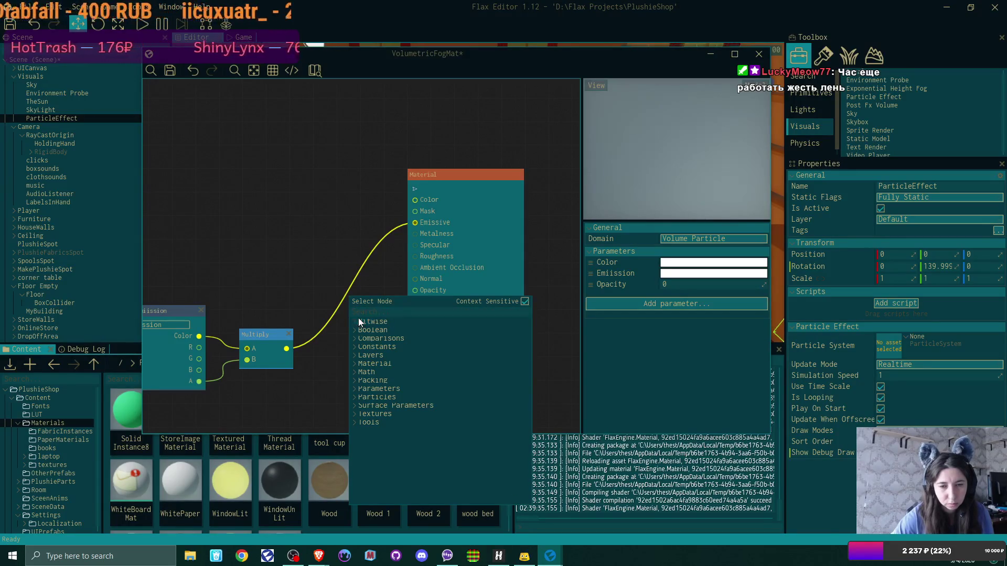
click(325, 285)
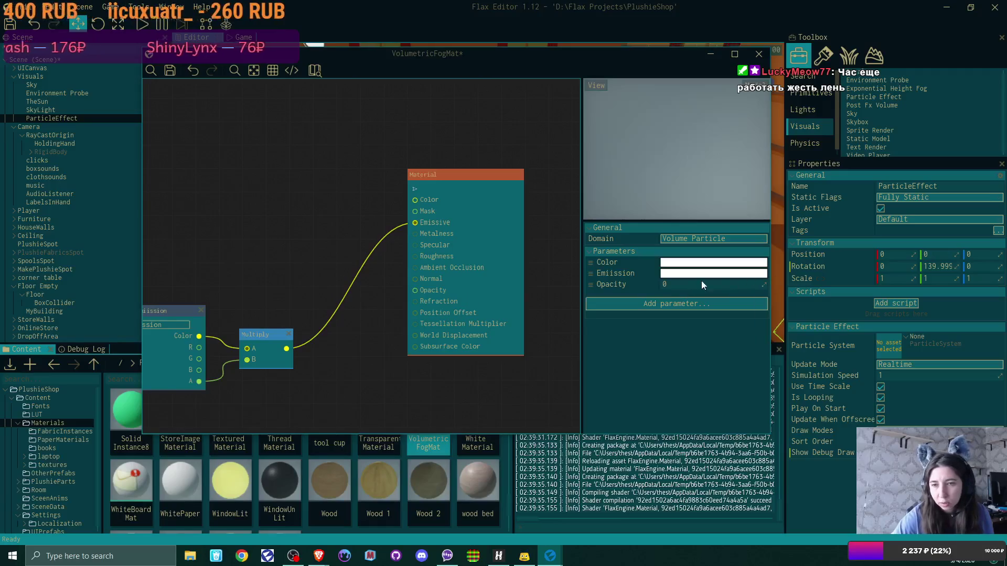
click(682, 274)
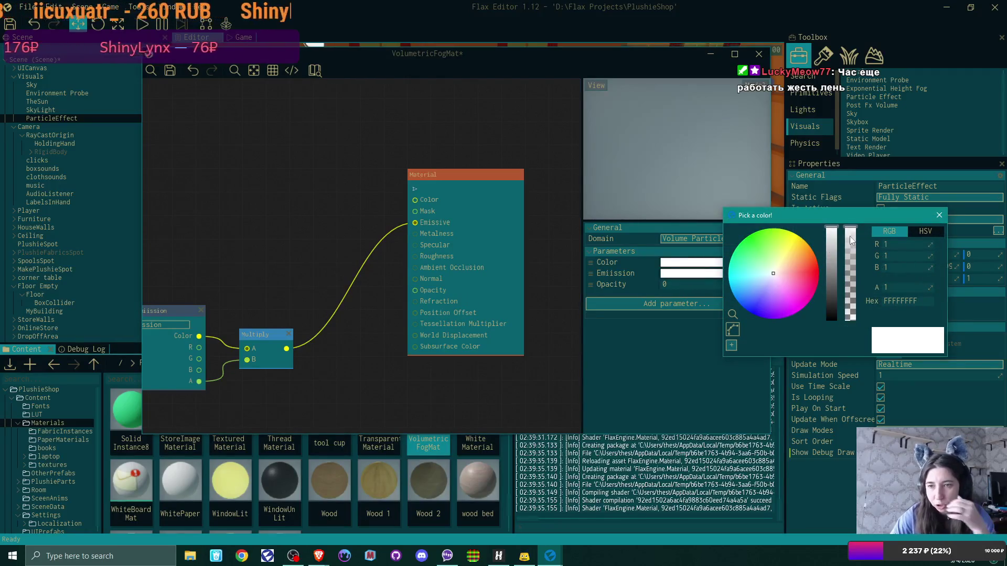
drag(838, 233, 831, 320)
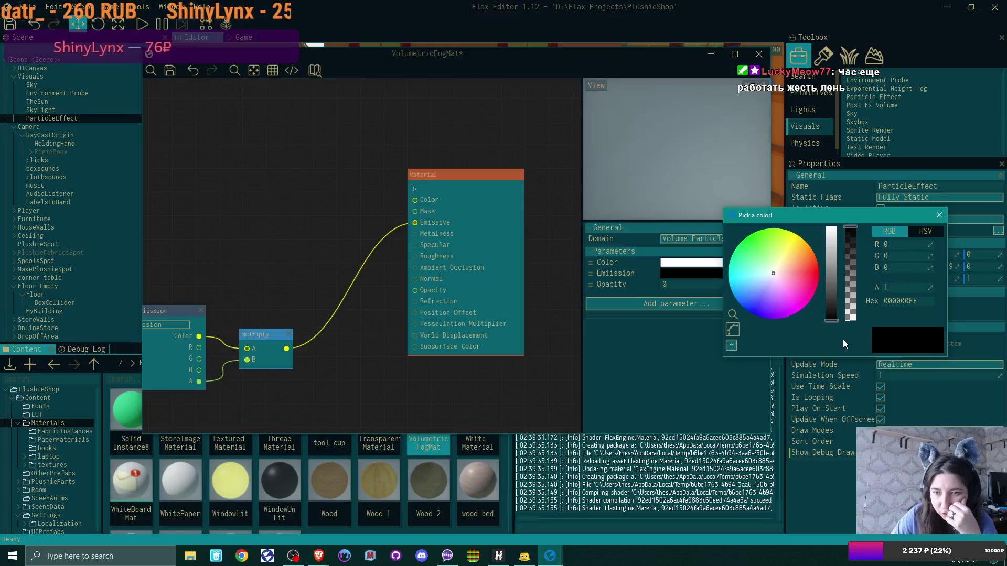
drag(850, 228, 850, 265)
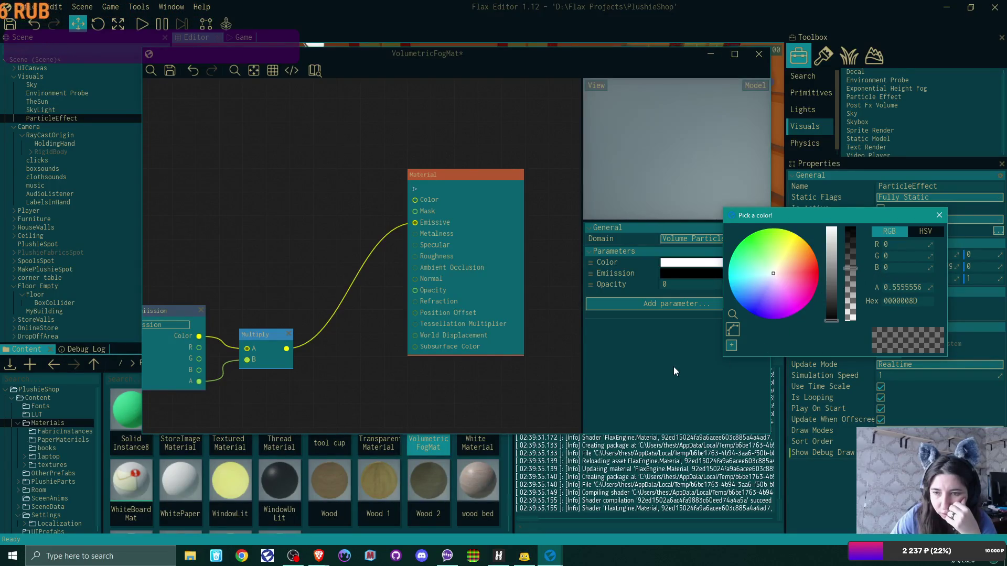
key(Return)
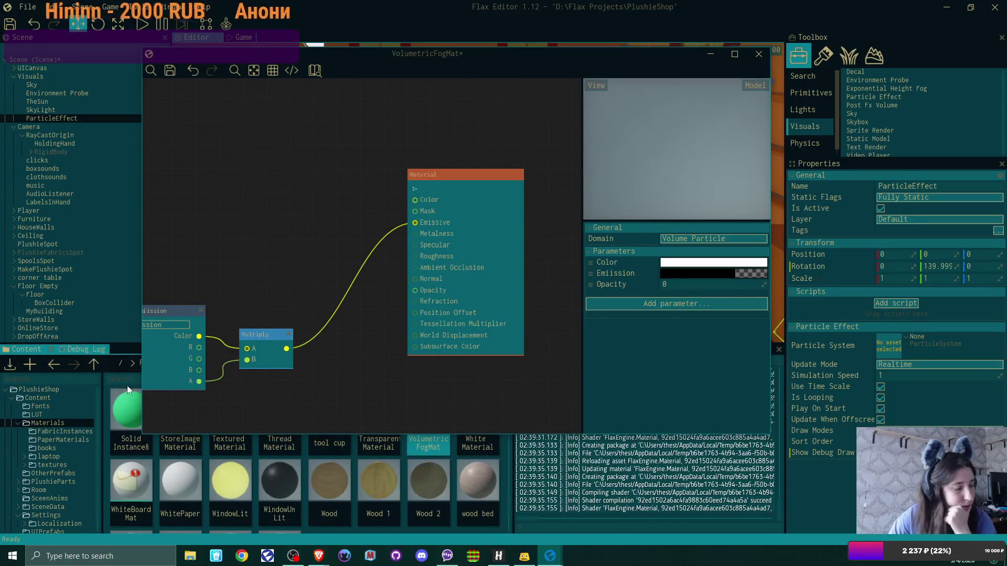
mouse_move(318, 556)
mouse_move(312, 475)
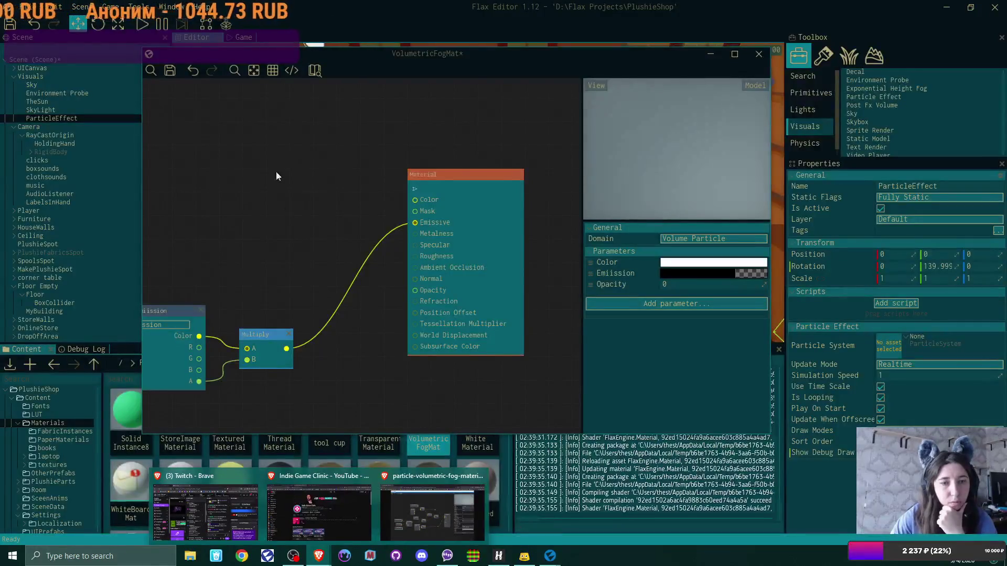
click(325, 515)
Step: Close the Indie Game Clinic and Unity video tabs and select the R11G11B10 emissive format text
click(377, 10)
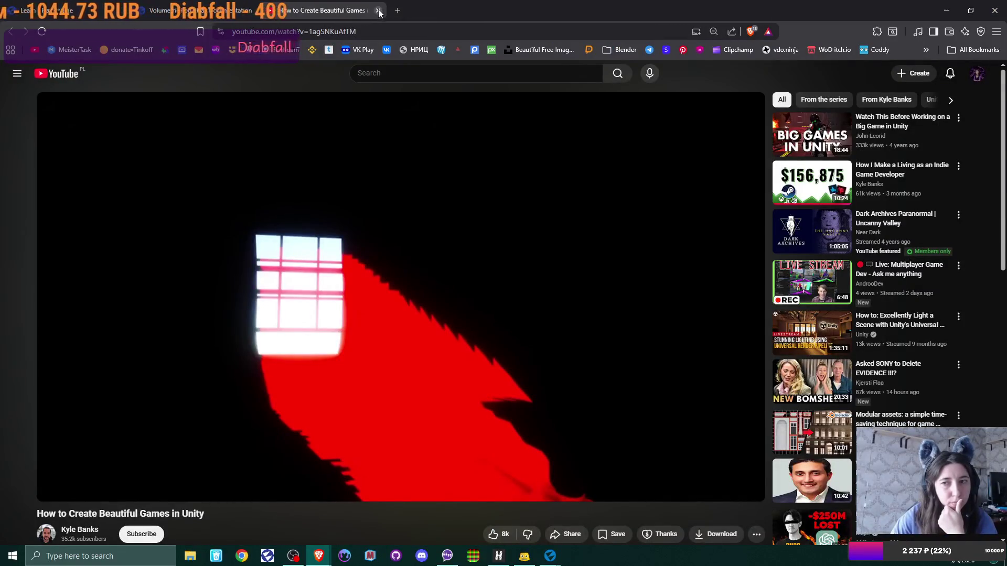
click(378, 10)
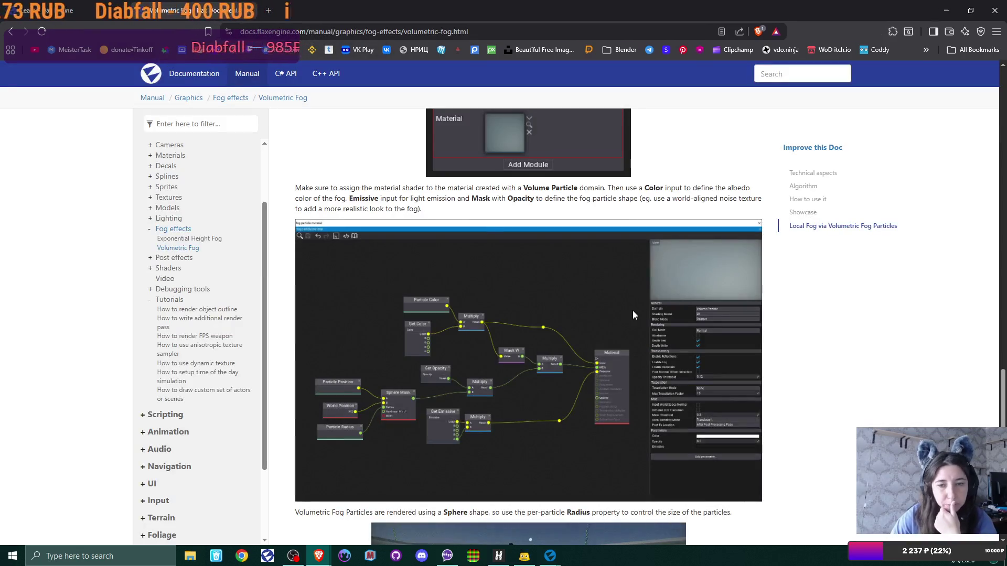
scroll(548, 284, up, 8)
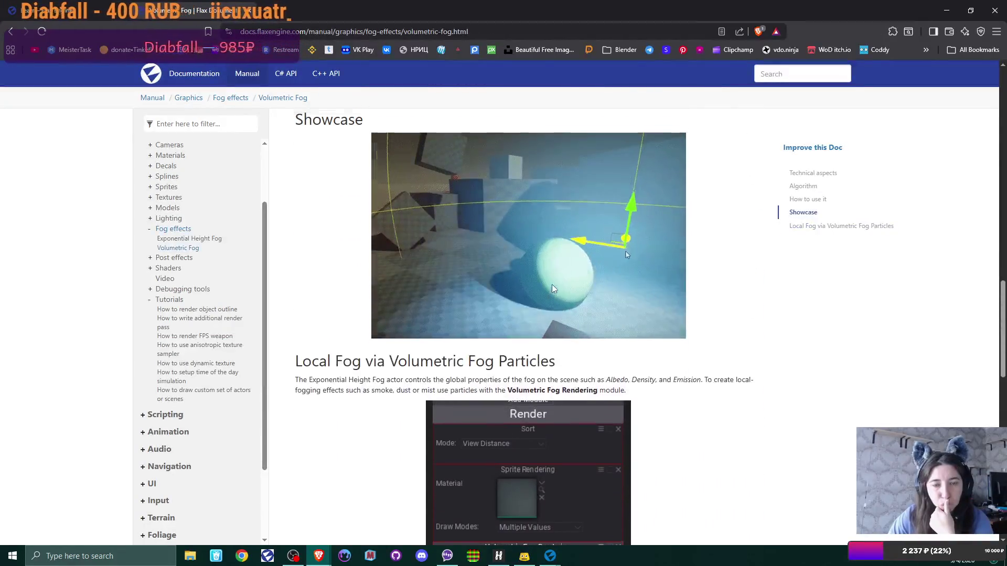
scroll(552, 284, up, 6)
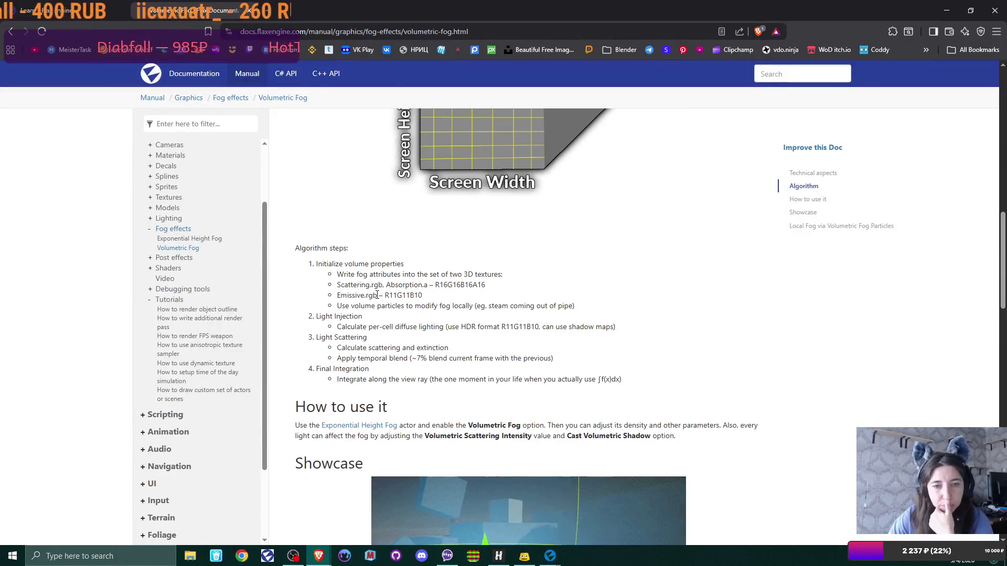
double_click(412, 295)
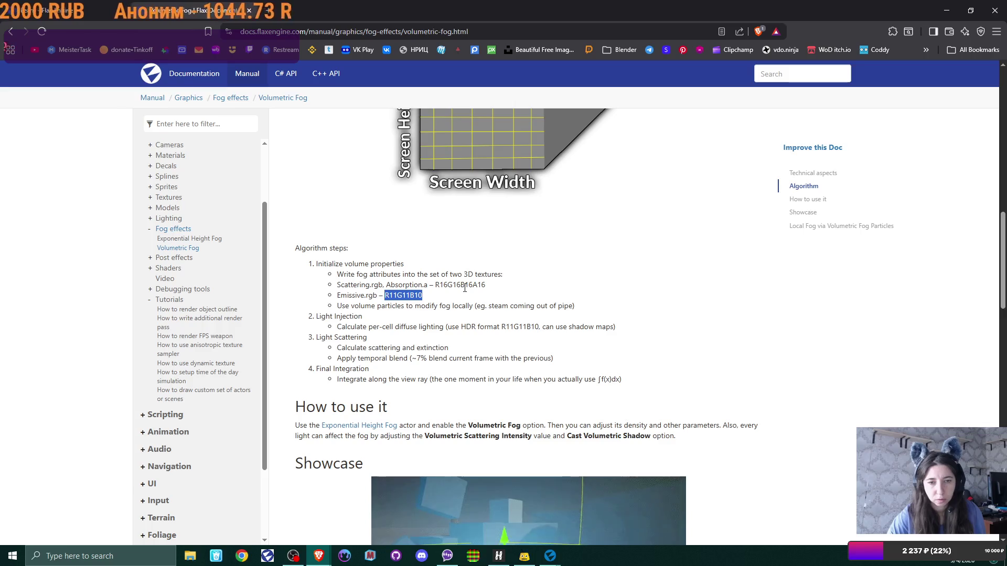
Step: Scroll the Volumetric Fog docs to review the example fog particle material graph
scroll(639, 314, down, 10)
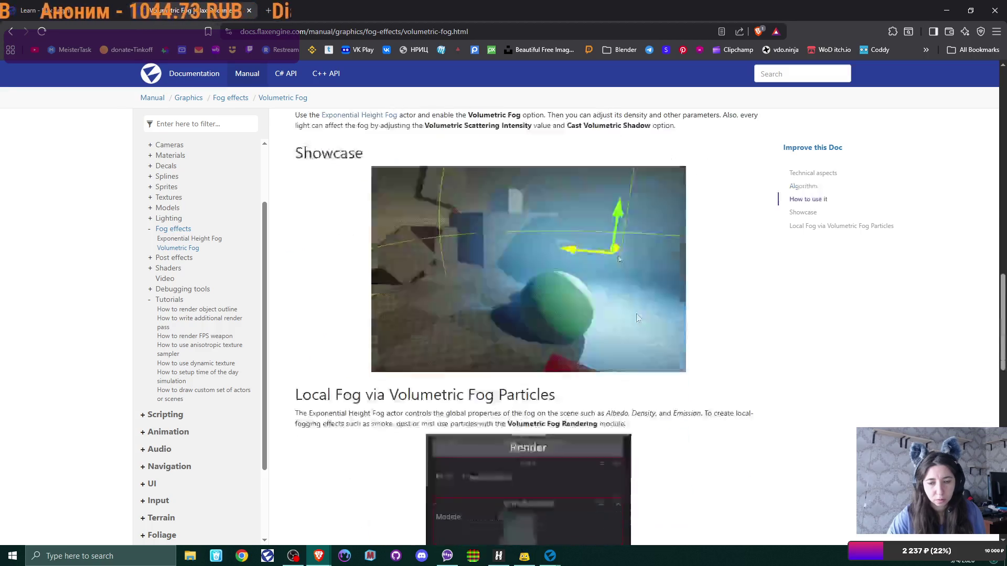
scroll(639, 313, down, 7)
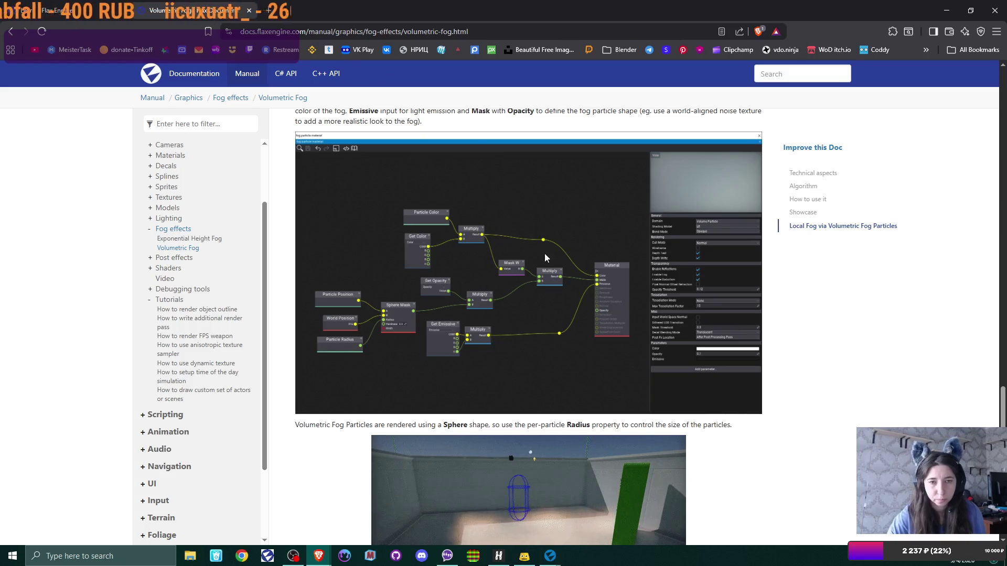
scroll(544, 254, up, 2)
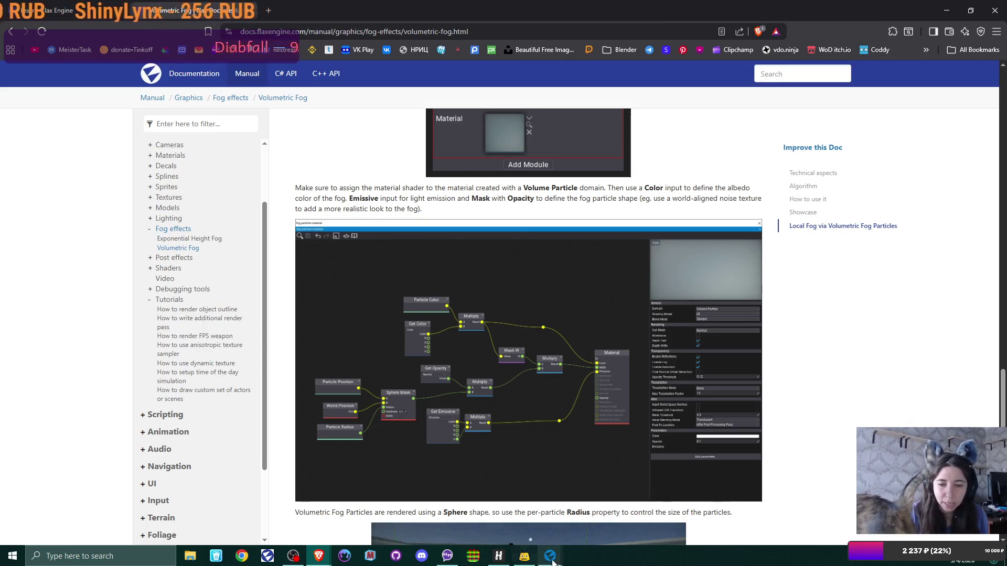
mouse_move(551, 561)
click(575, 504)
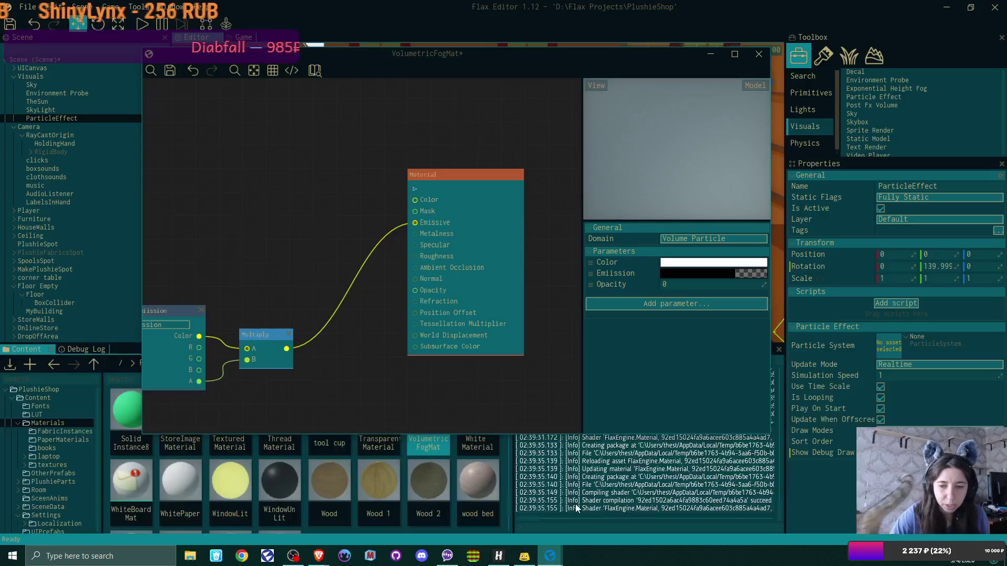
Step: Browse the Add parameter type list and dismiss it without adding a parameter
click(621, 305)
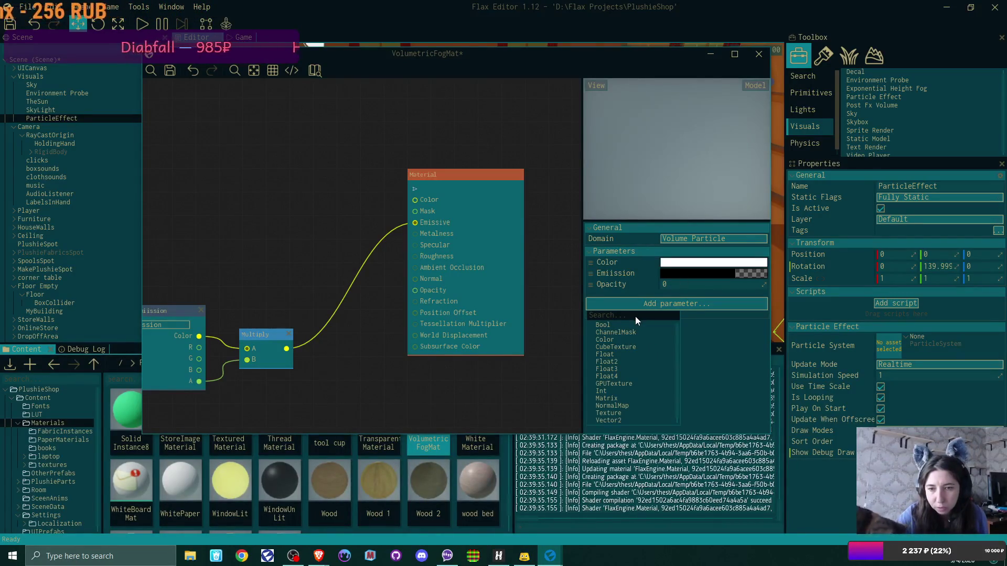
click(635, 315)
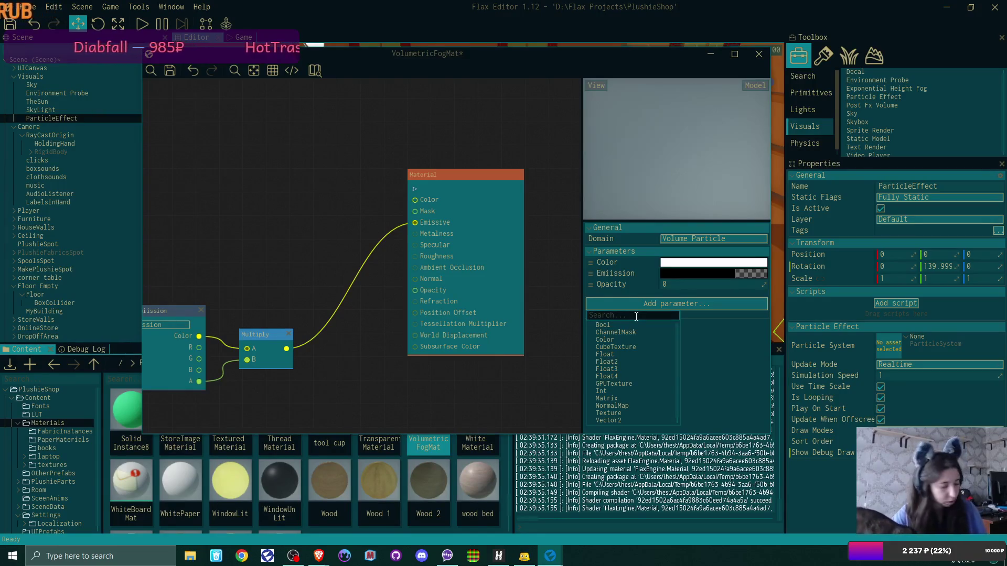
text(emi)
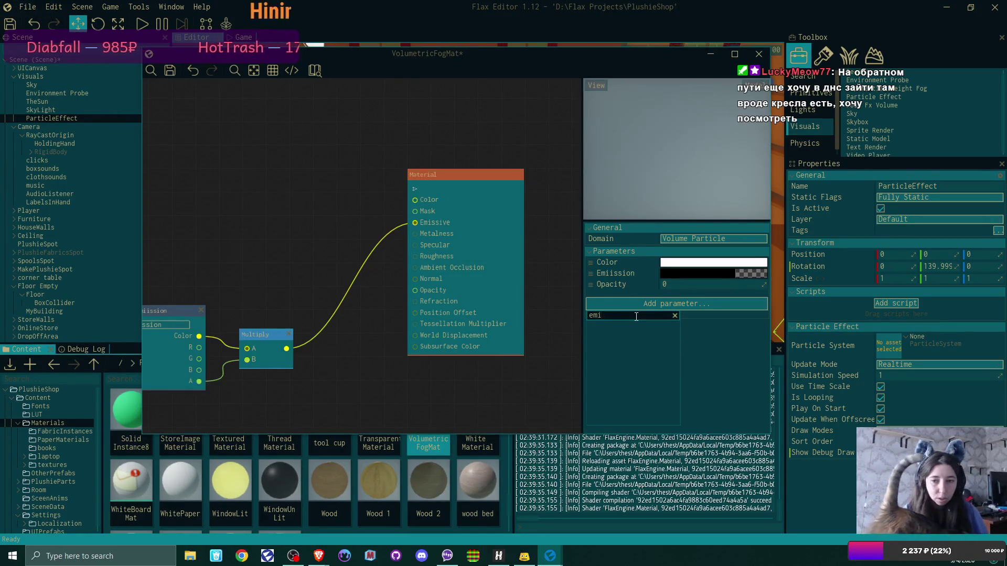
key(BackSpace)
key(BackSpace)
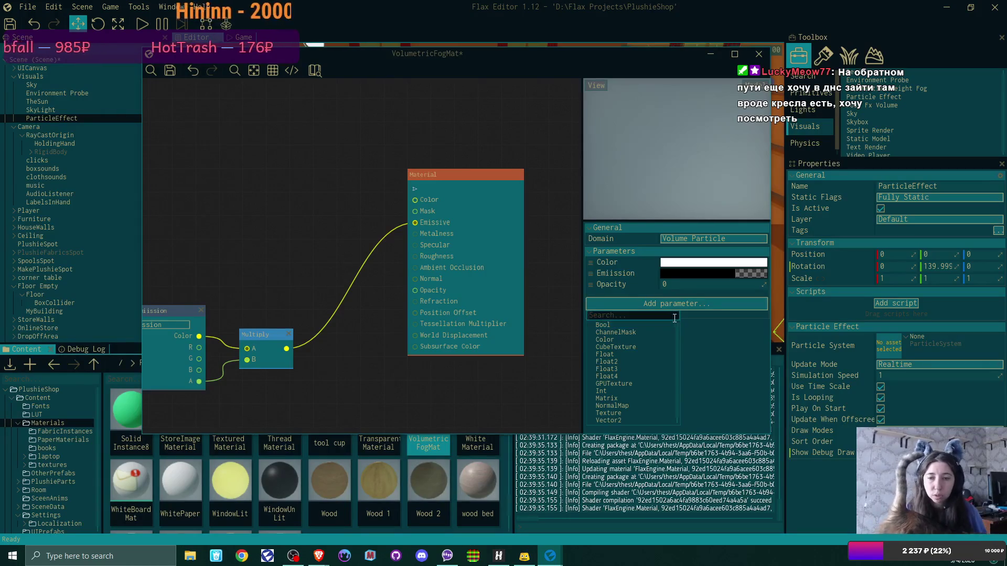
click(728, 367)
Step: Set the Emission parameter colour to R 11, G 11, B 10 in Pick a color
click(718, 276)
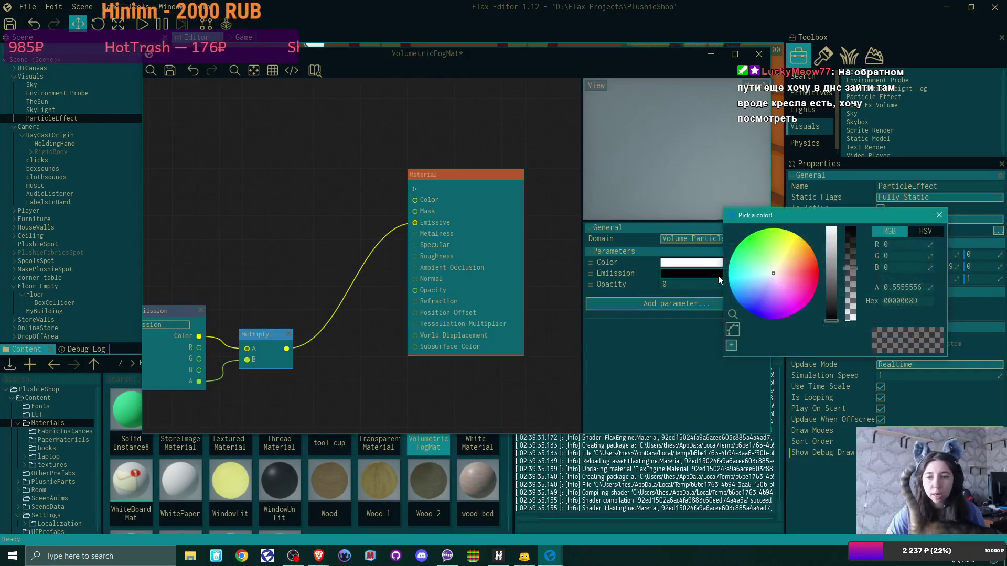
click(910, 244)
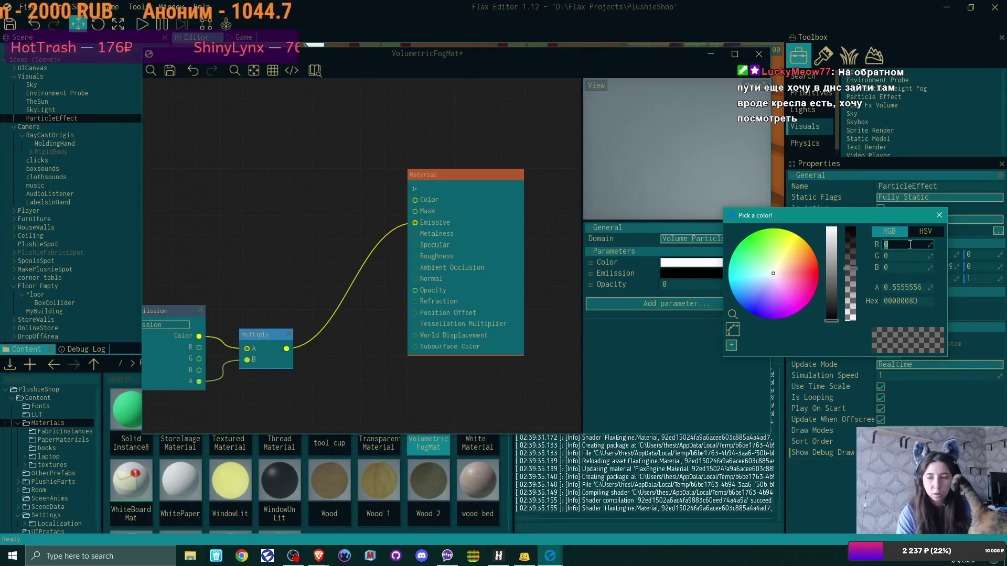
text(11)
key(Tab)
text(1)
key(Tab)
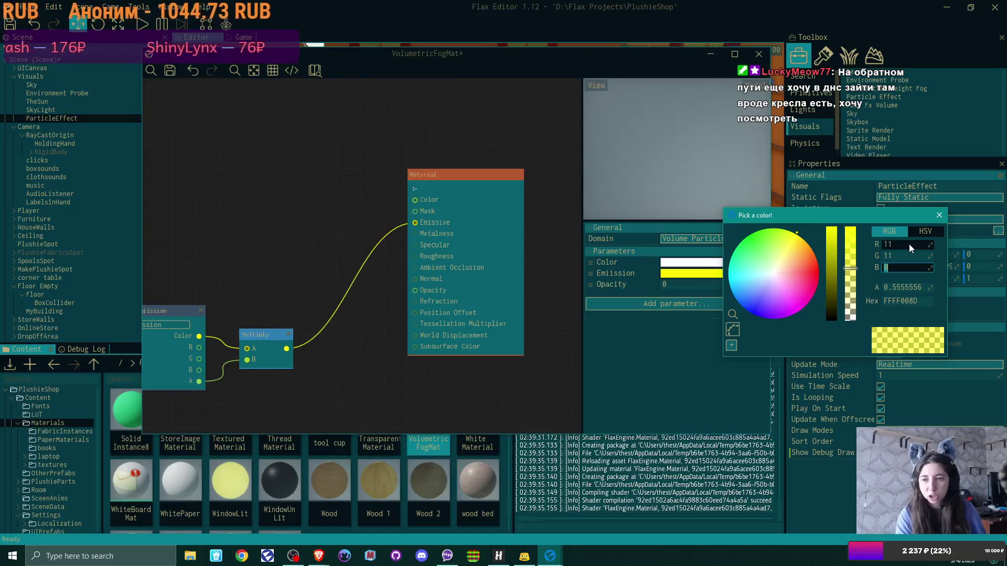
text(10)
key(Return)
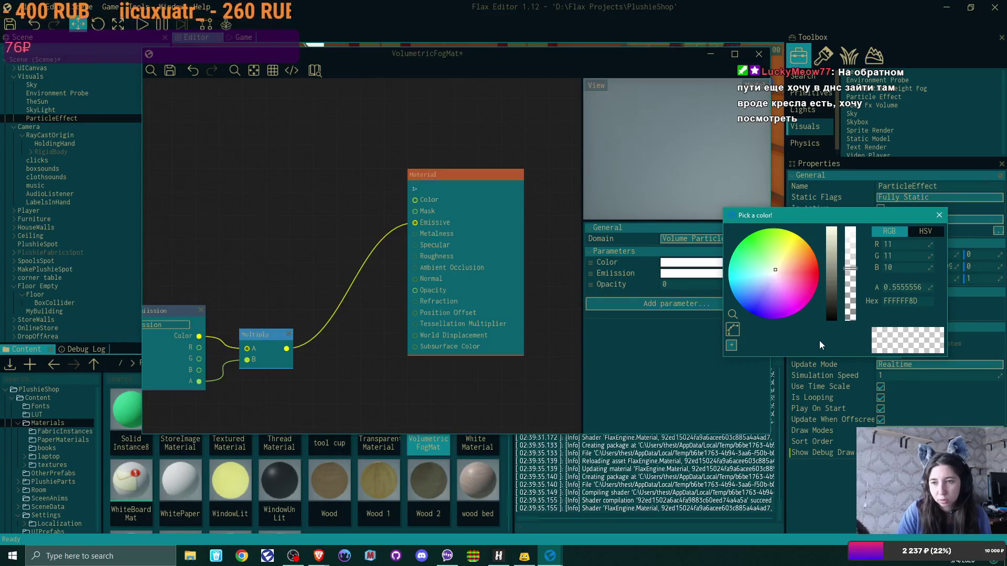
click(939, 216)
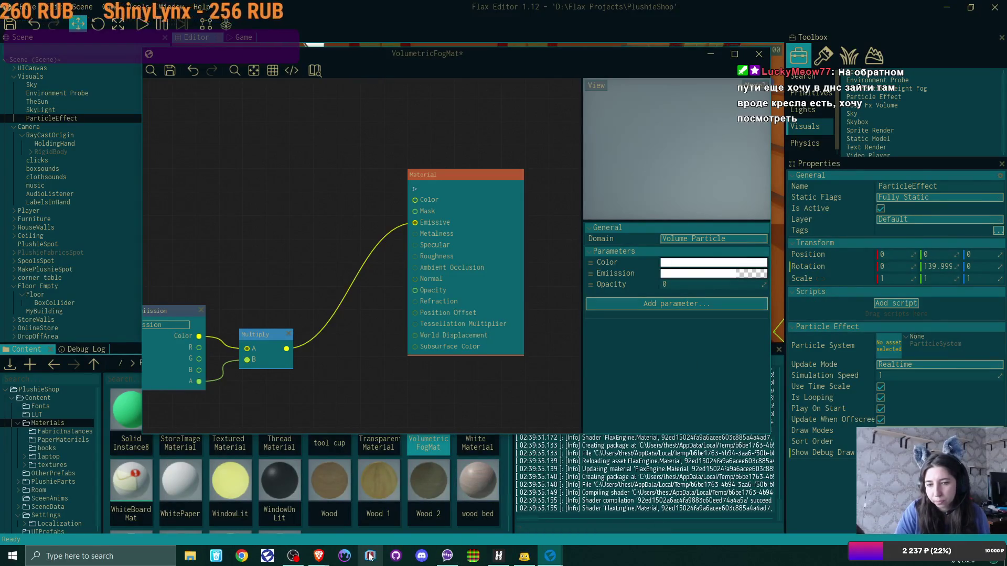
mouse_move(331, 554)
click(320, 503)
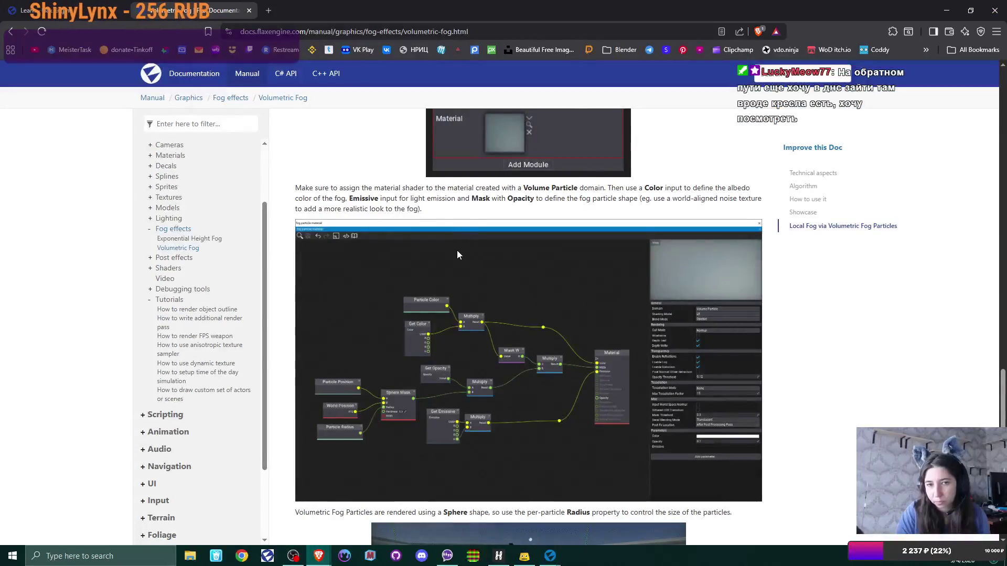
Step: Scroll the docs up to the Algorithm steps' Emissive.rgb R11G11B10 line
scroll(457, 253, up, 8)
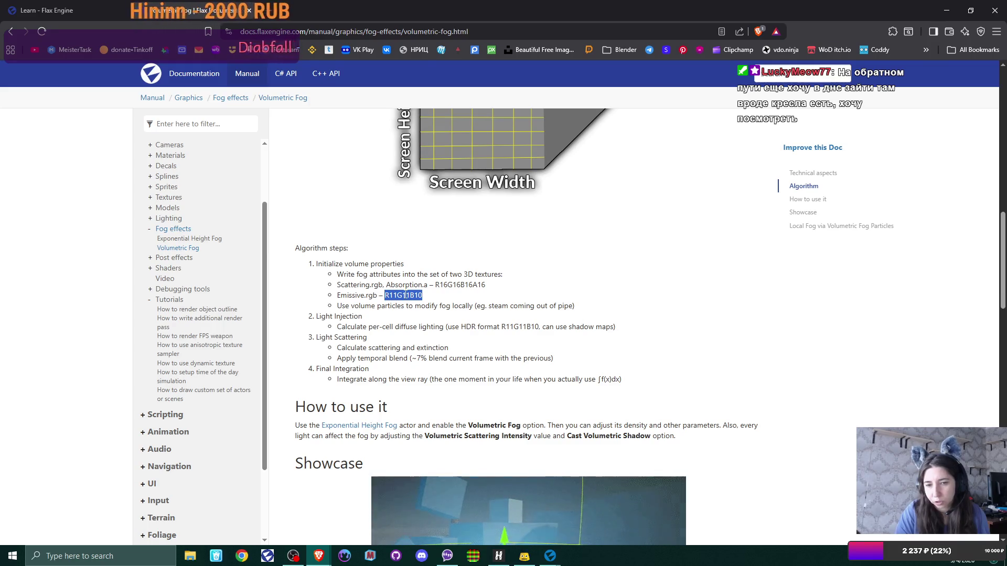
mouse_move(550, 556)
click(614, 505)
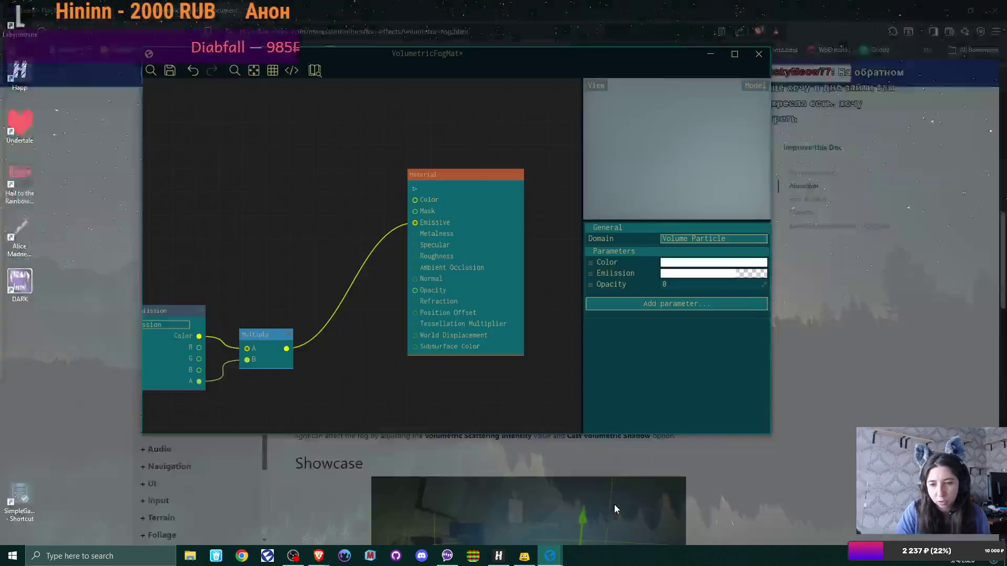
Step: Change the Emission swatch's A value to 0.16 in Pick a color
click(698, 277)
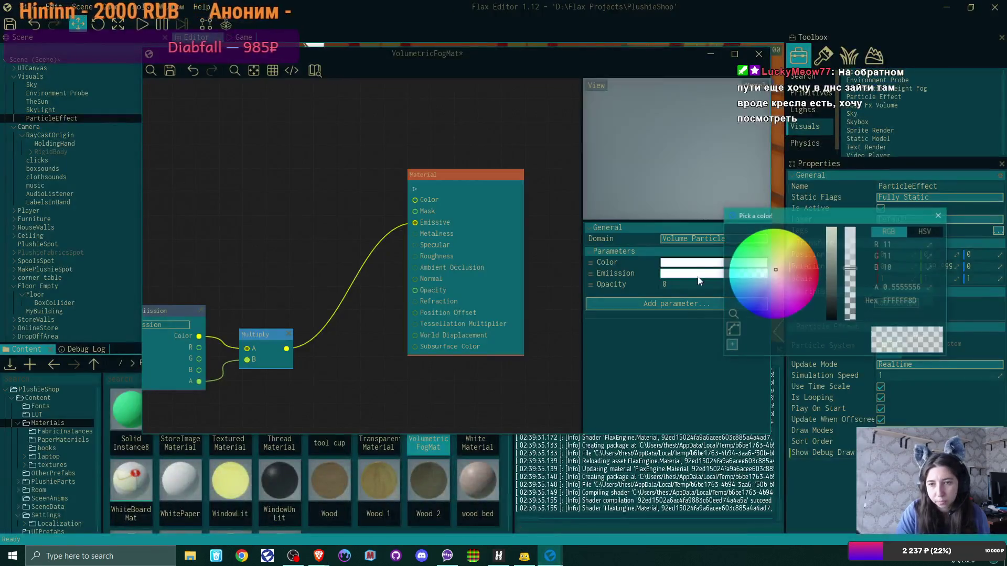
double_click(911, 287)
text(0.)
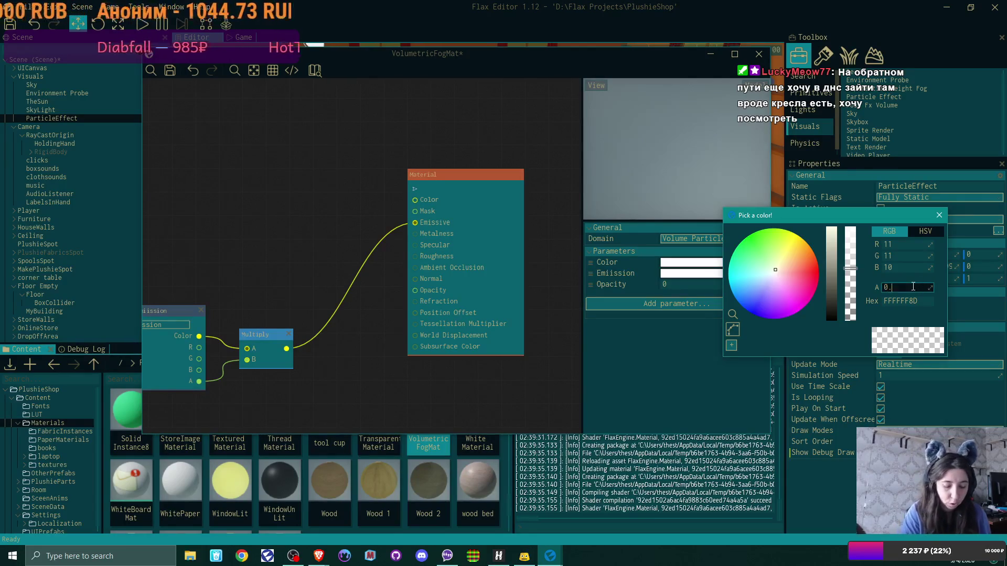
text(16)
key(Return)
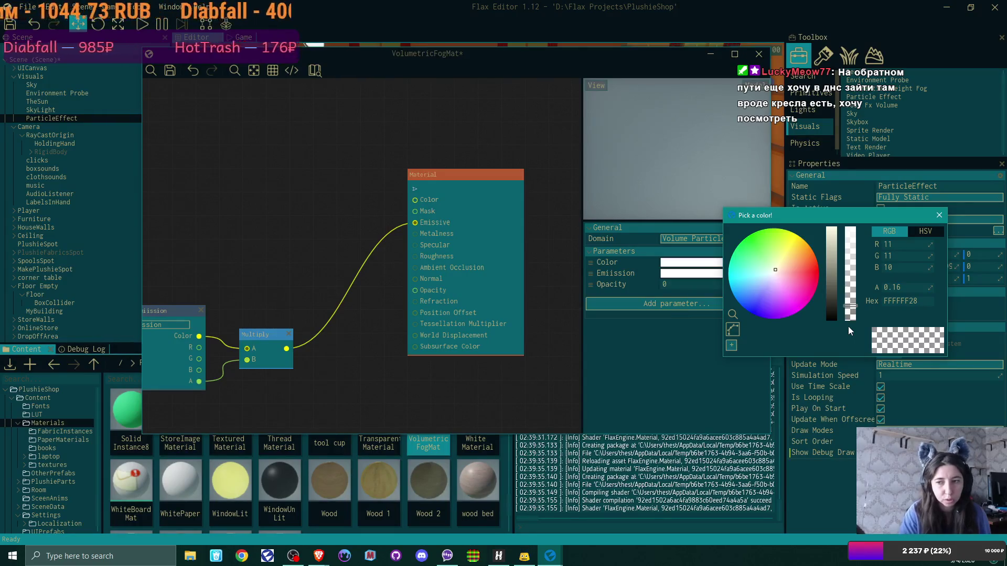
click(941, 216)
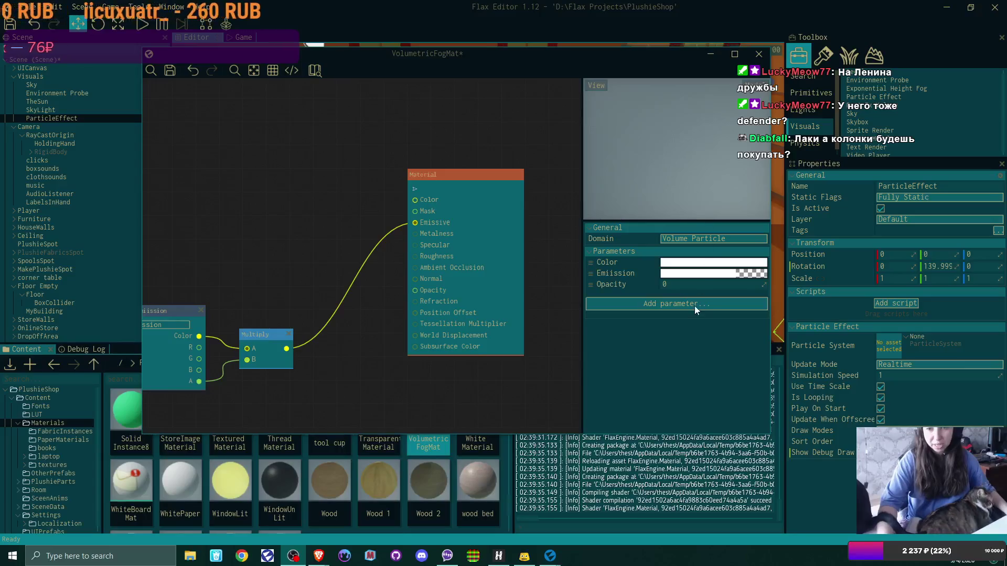
Step: Enter 0.1 as the VolumetricFogMat Opacity parameter value
click(681, 287)
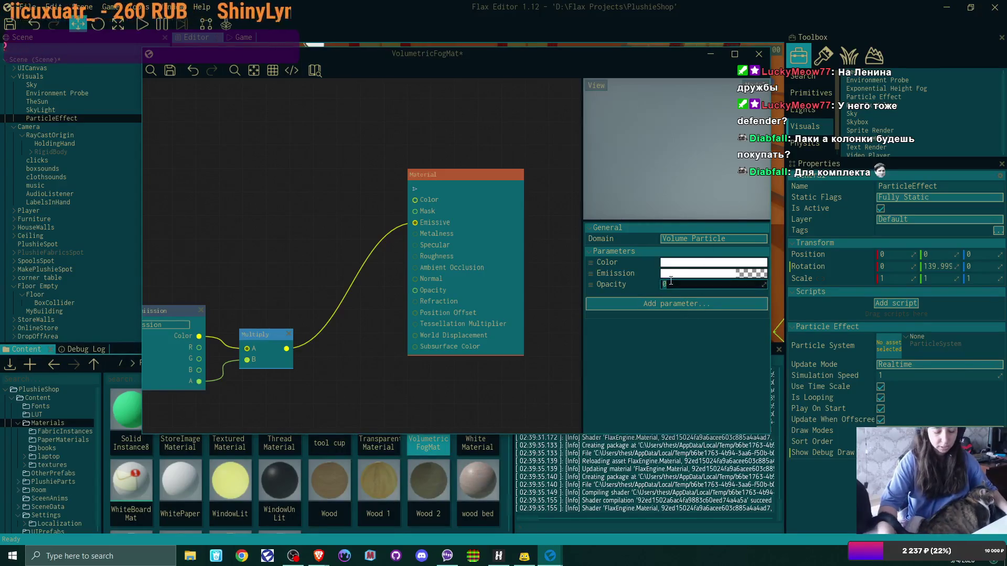
key(Return)
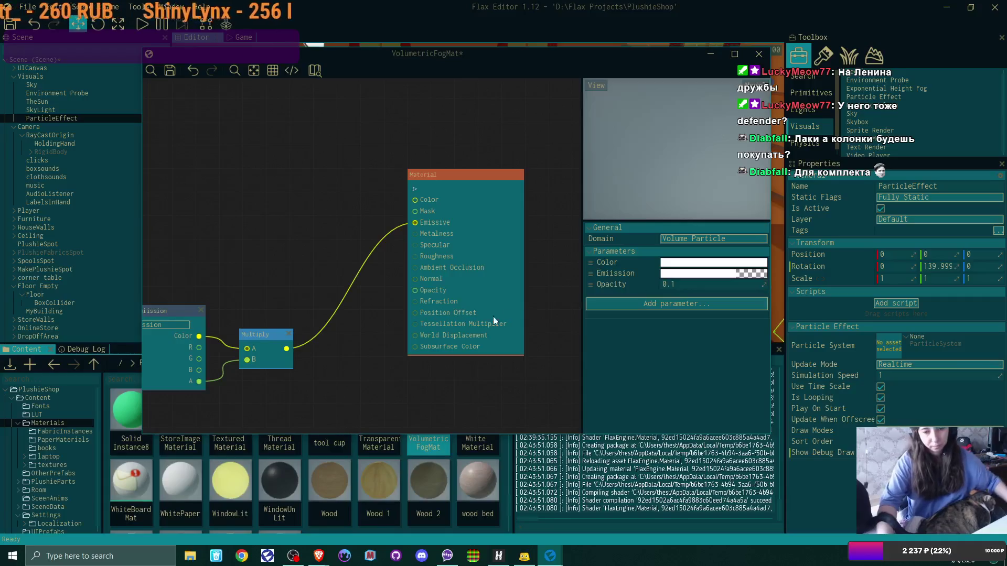
Step: Return to the Volumetric Fog docs and scroll to the fog particle material graph
mouse_move(319, 556)
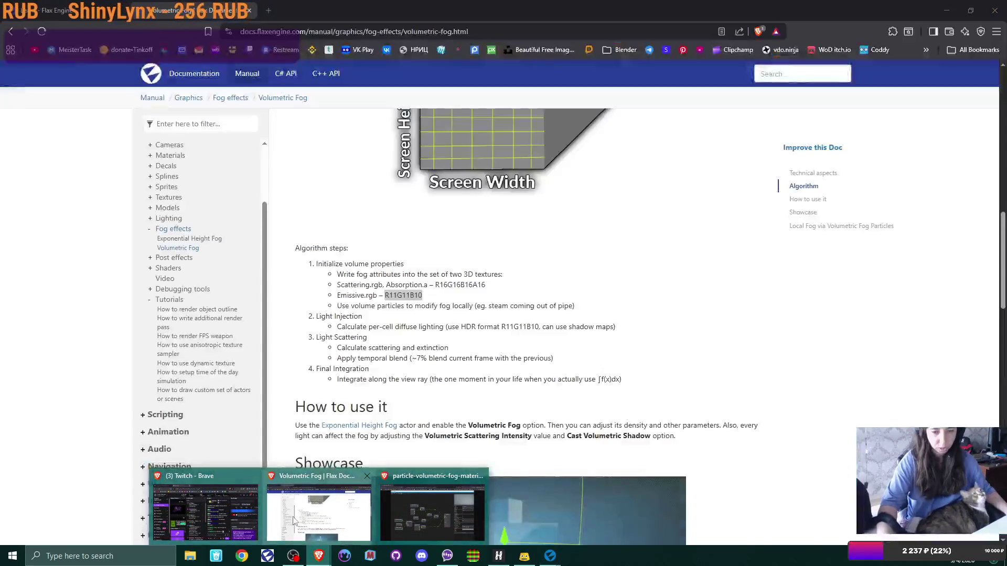
click(294, 521)
scroll(508, 357, down, 9)
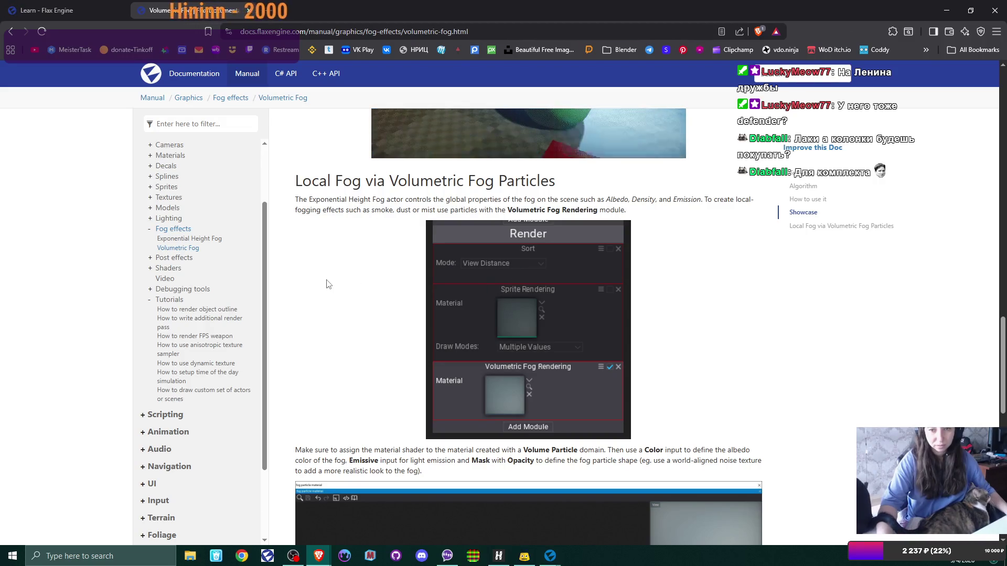
scroll(333, 289, down, 2)
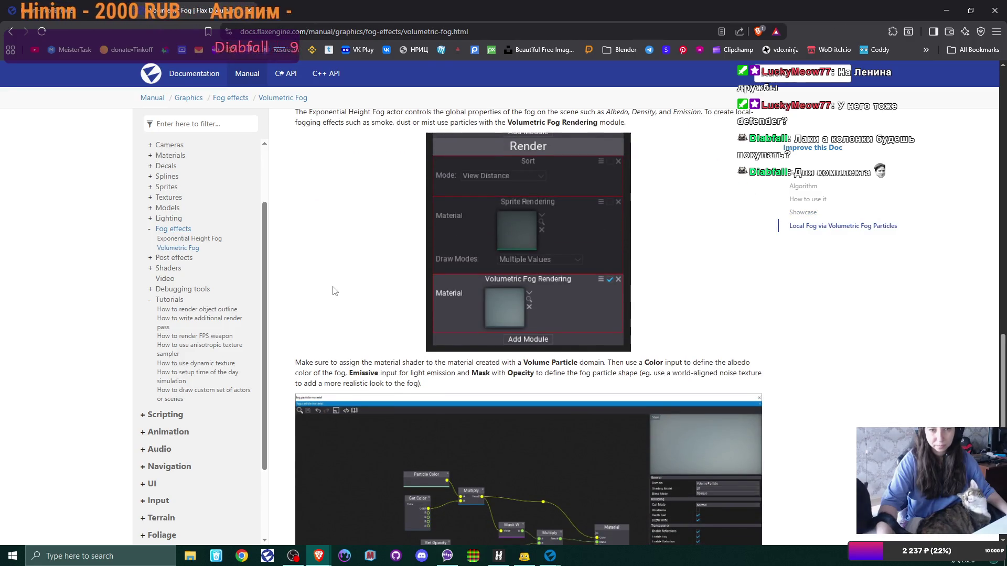
scroll(334, 291, up, 2)
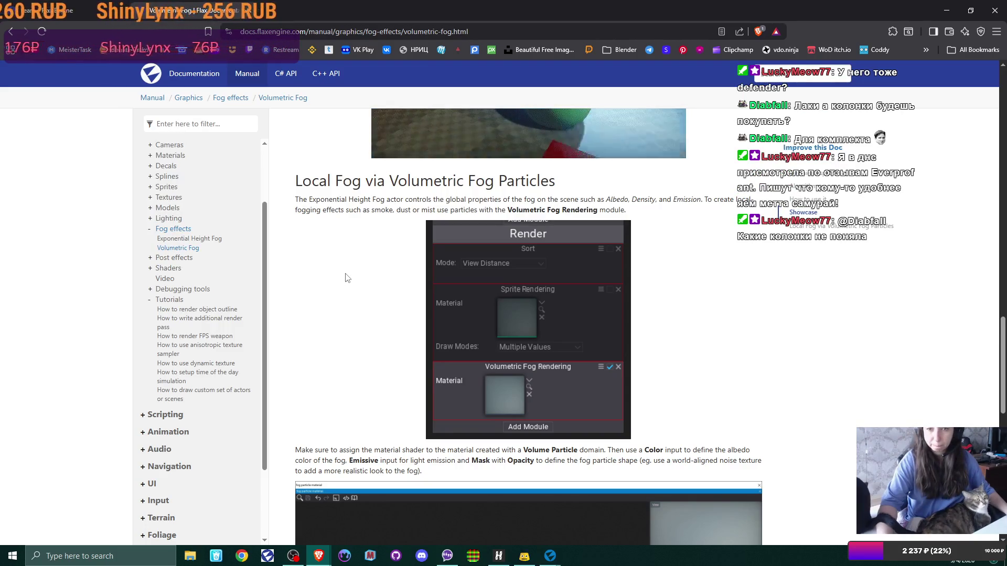
scroll(346, 278, down, 7)
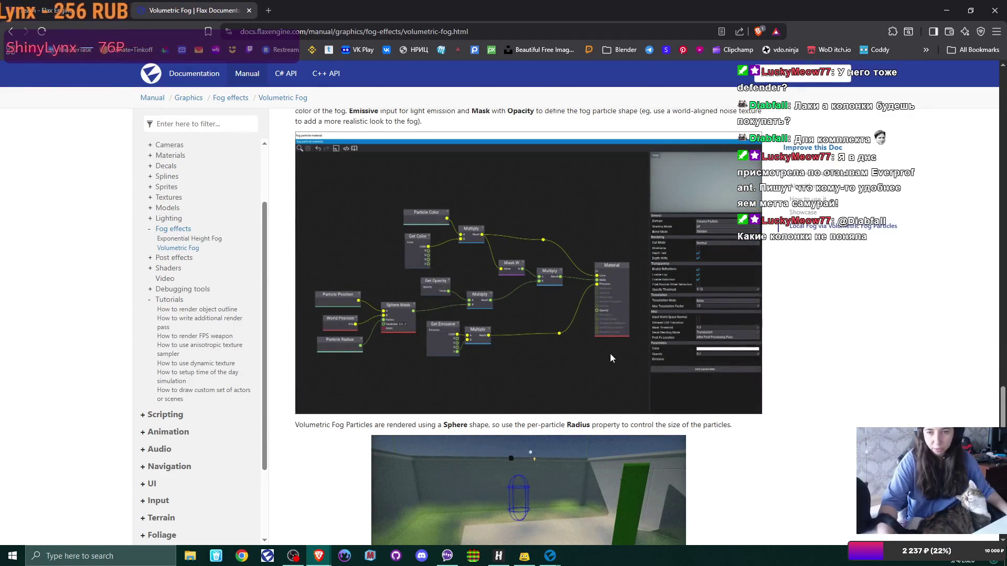
Step: Show the full-size material graph image and merge its tab into the docs window
mouse_move(551, 557)
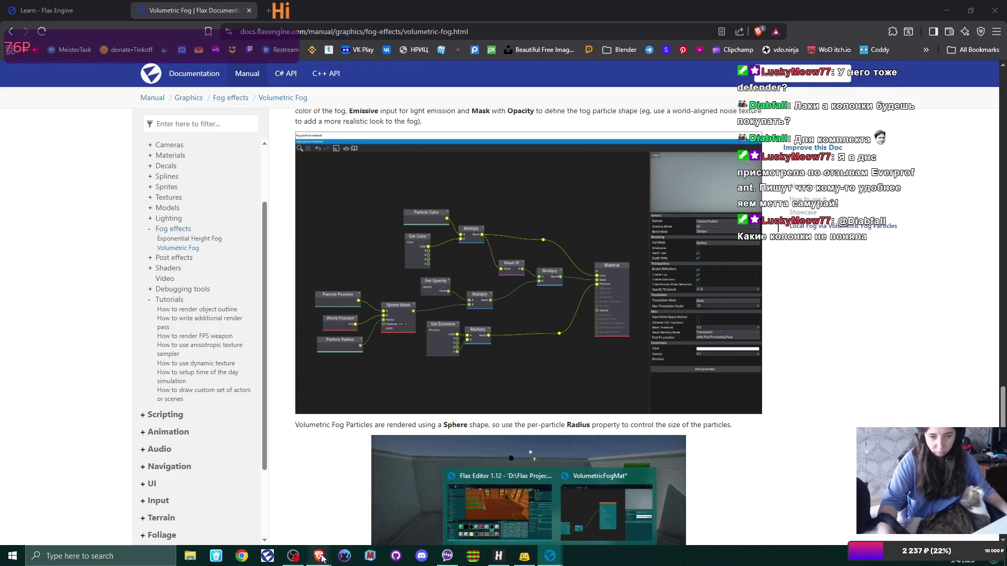
mouse_move(319, 556)
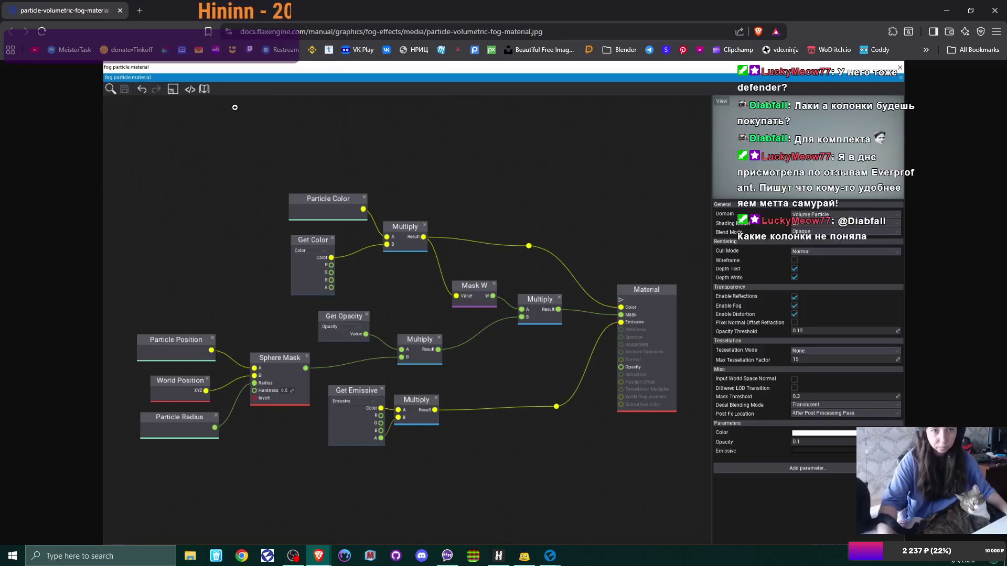
click(432, 511)
drag(99, 12, 297, 20)
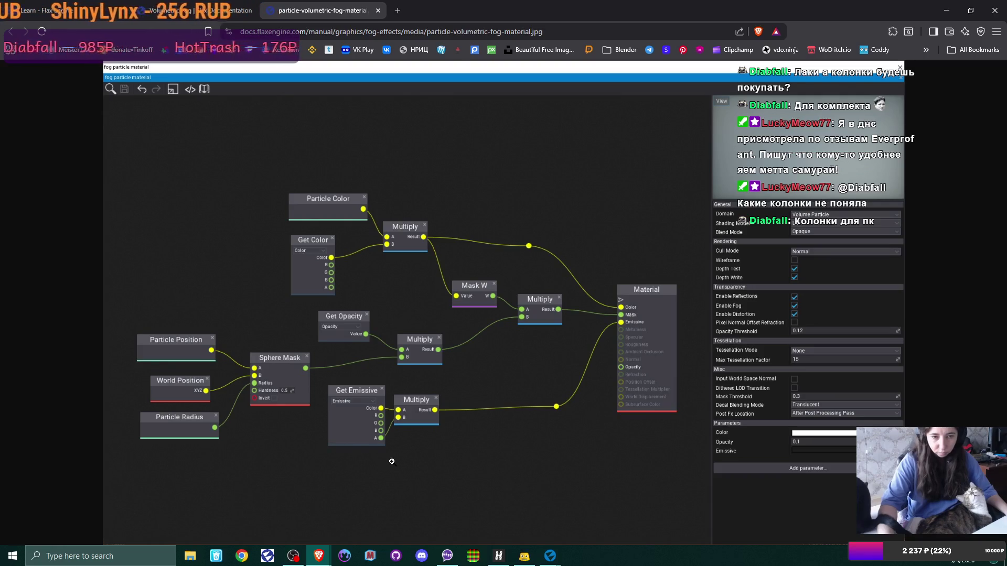
Step: Maximize the VolumetricFogMat editor and add a Sphere Mask node to the graph
mouse_move(550, 557)
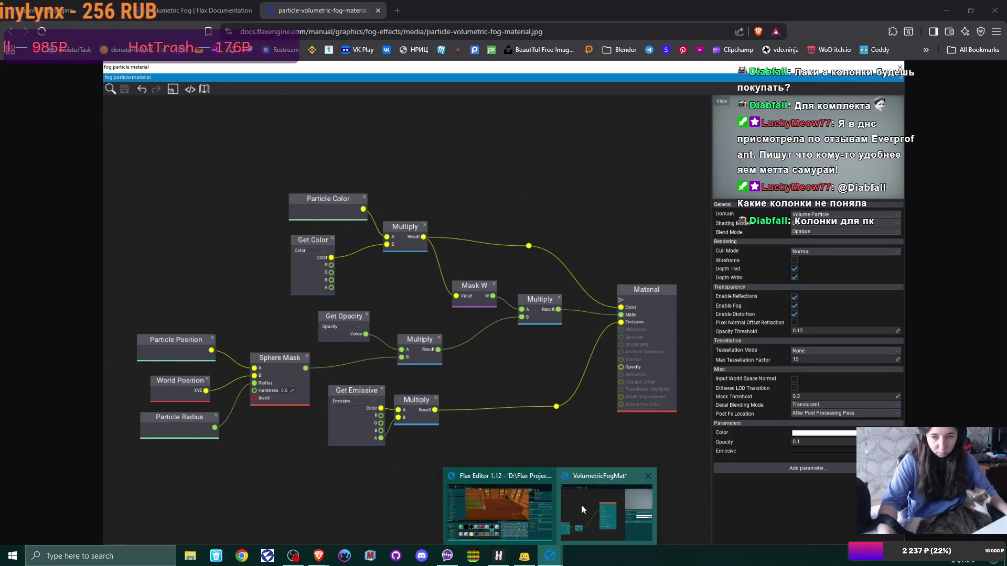
click(581, 505)
click(744, 58)
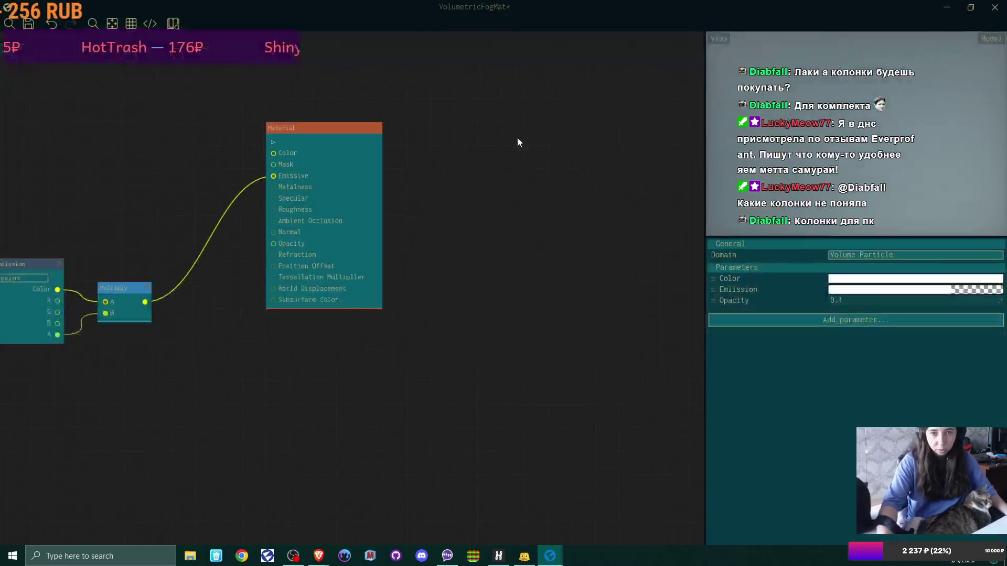
drag(162, 159, 461, 238)
right_click(114, 221)
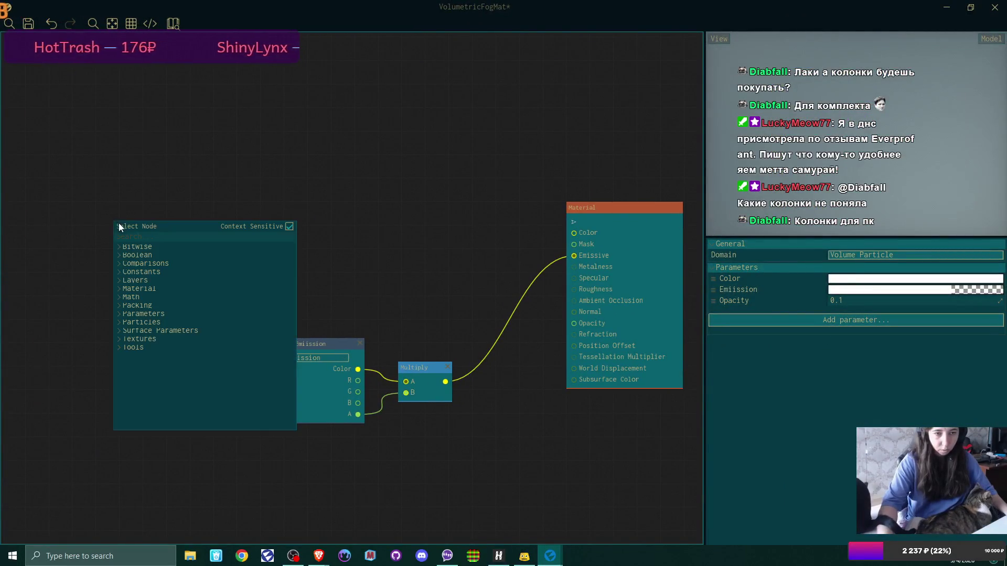
text(s)
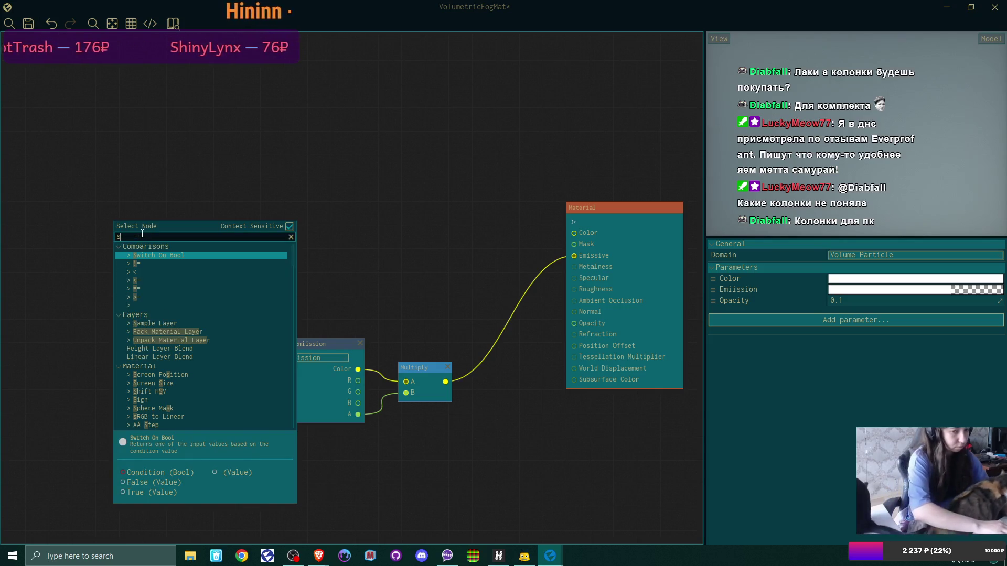
text(p)
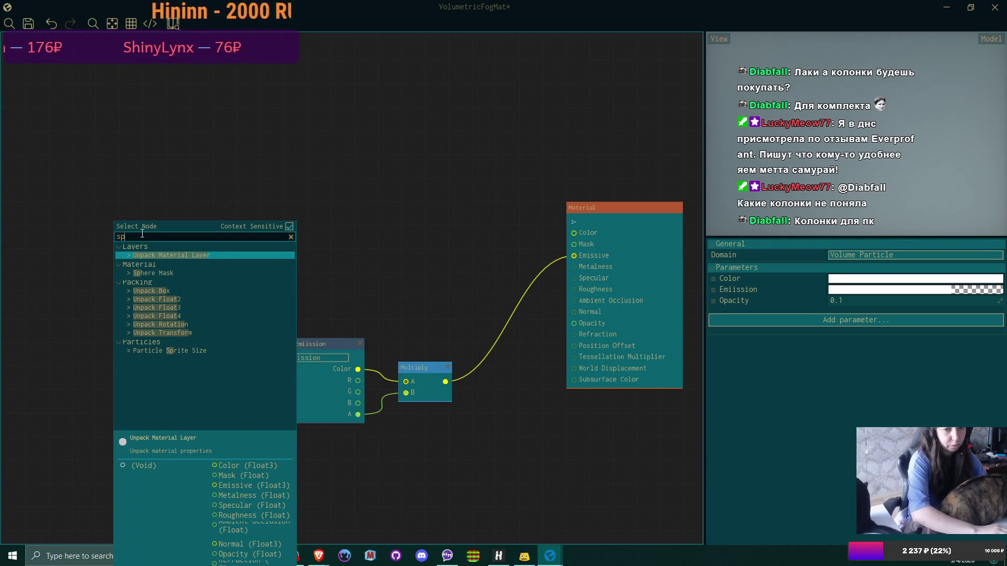
text(here)
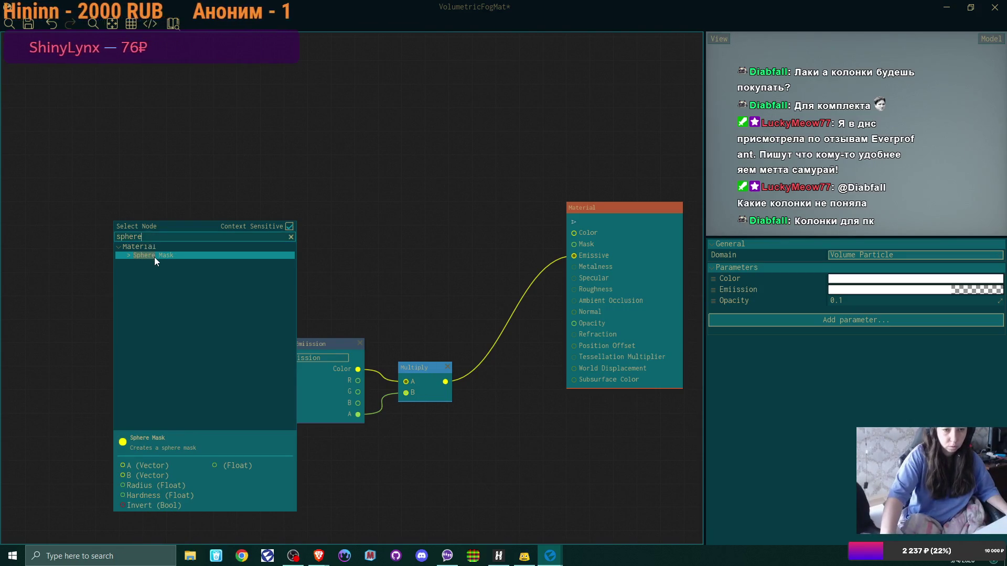
click(153, 256)
drag(167, 223, 147, 332)
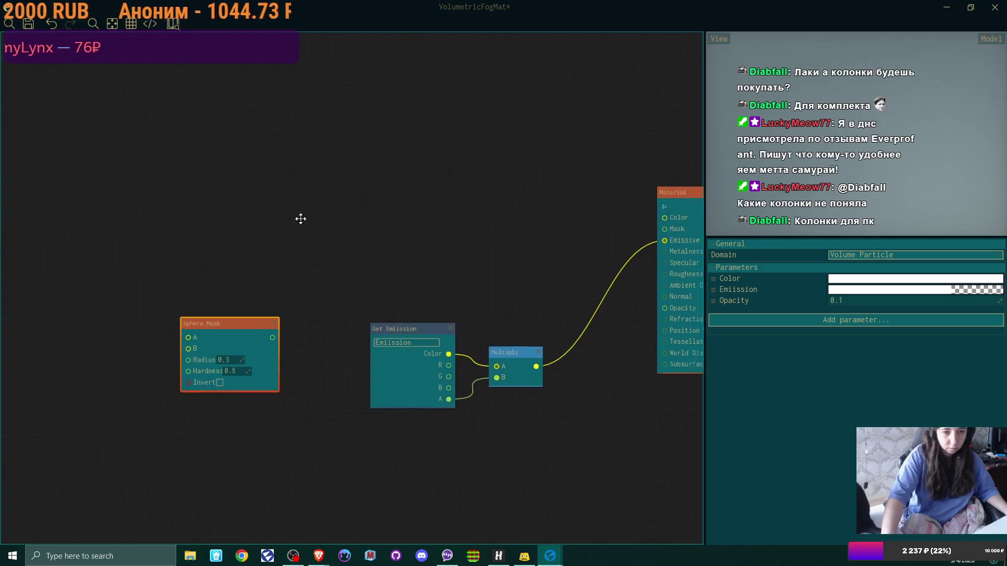
Step: Add Particle Position and World Position nodes, then bring the reference image back
right_click(165, 250)
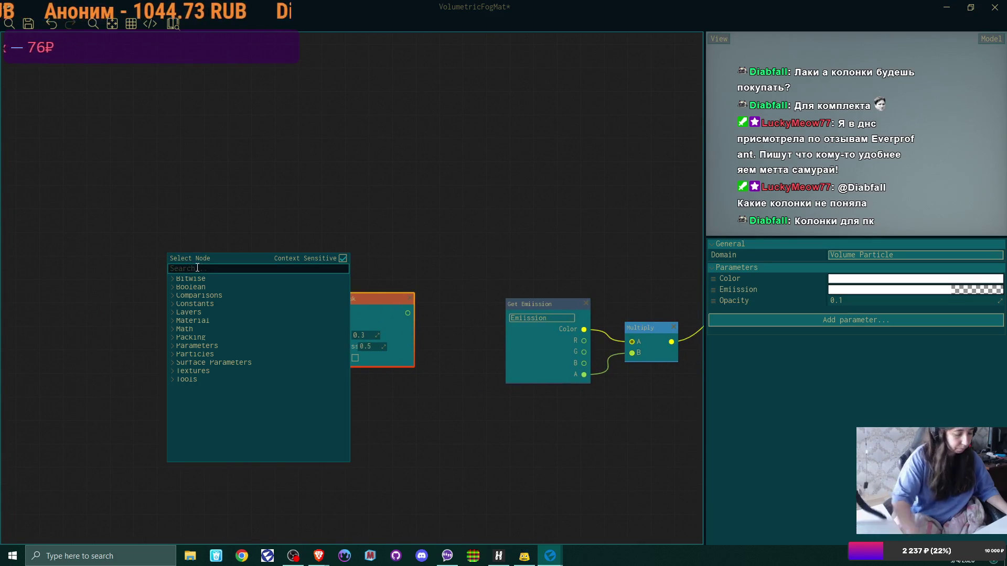
text(parti)
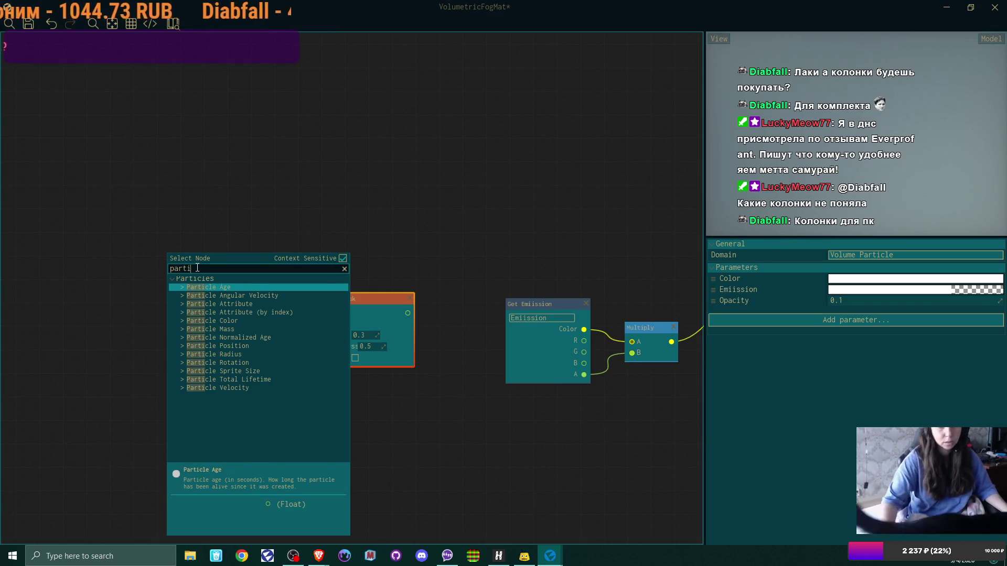
click(256, 346)
right_click(152, 355)
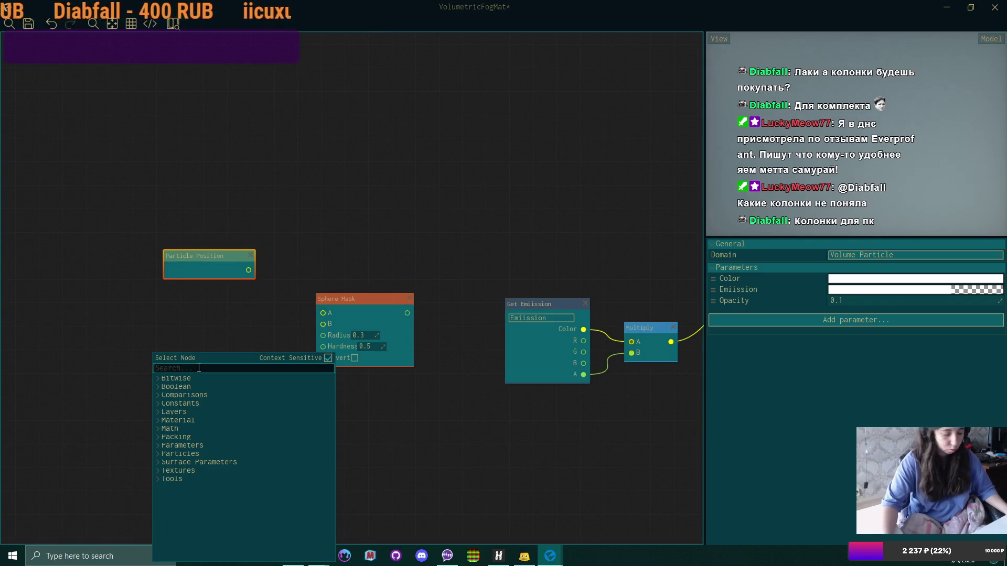
text(world)
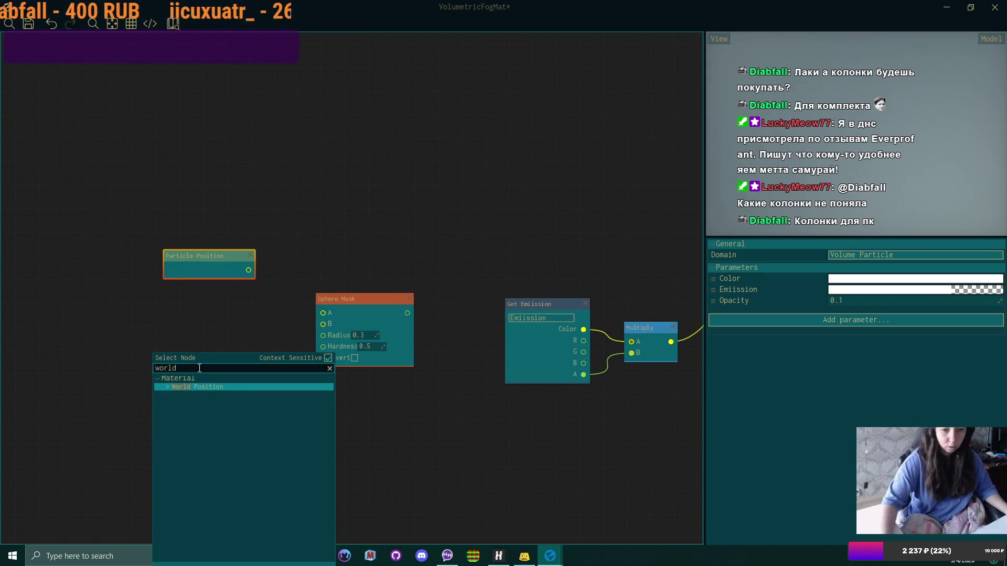
click(198, 387)
drag(186, 355, 171, 312)
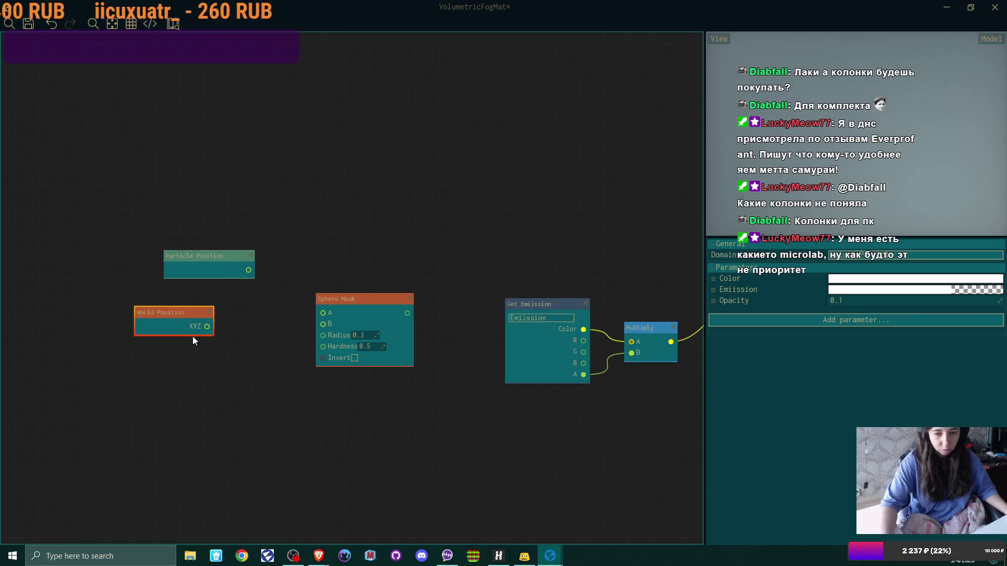
mouse_move(318, 556)
click(322, 510)
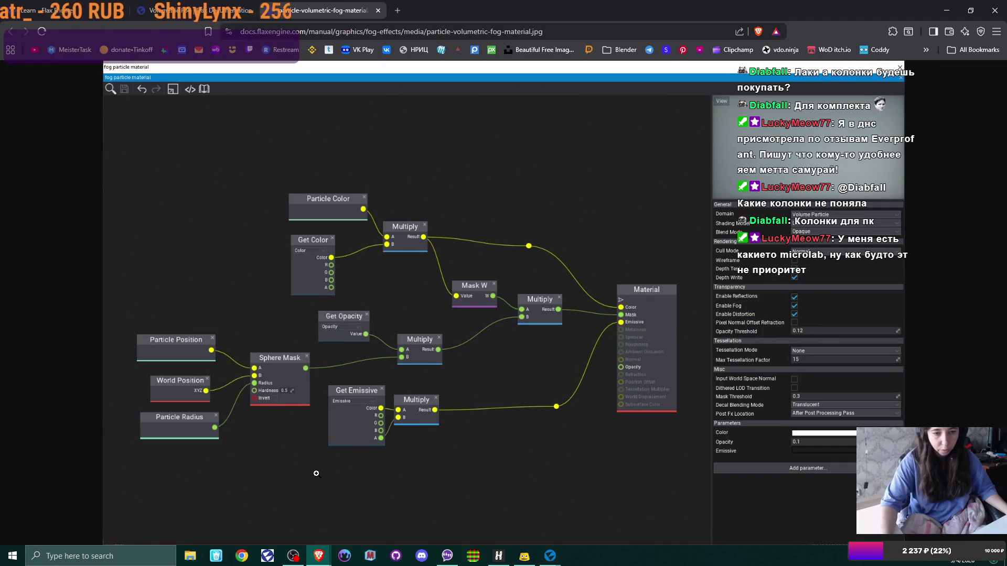
Step: Add a Particle Radius node from the 'particle rad' search, placed below World Position
key(alt+Tab)
right_click(173, 377)
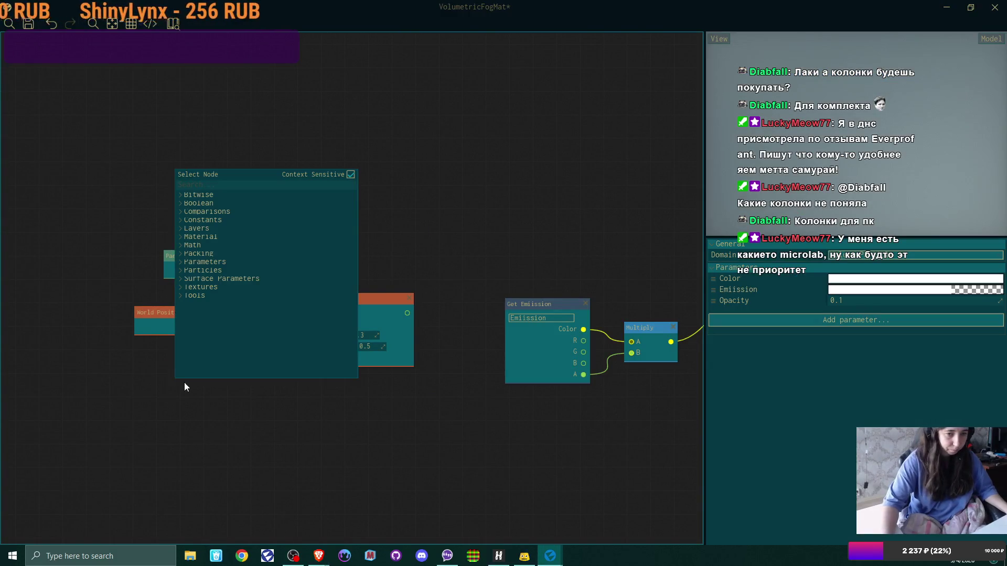
text(particle )
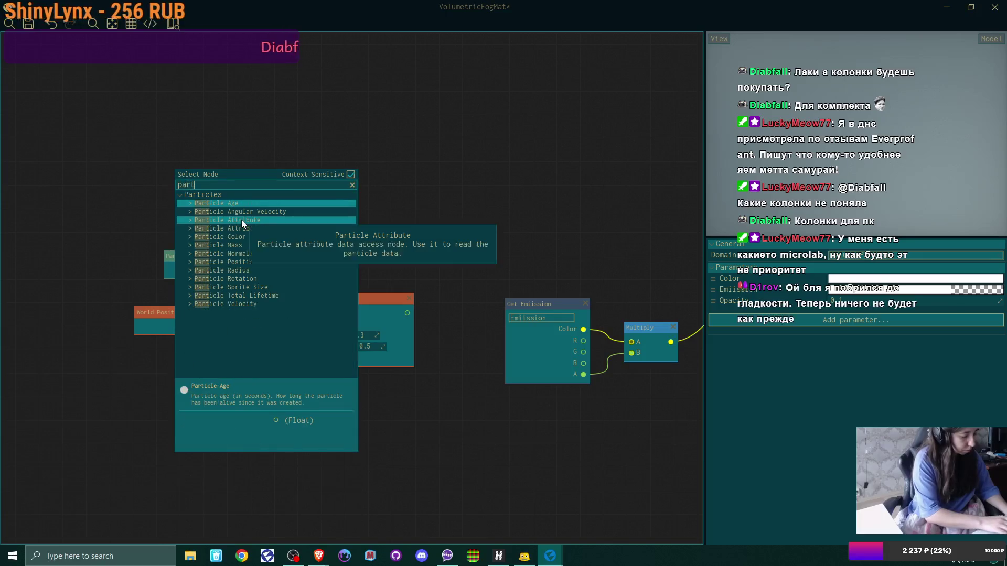
text(rad)
click(251, 203)
drag(225, 381, 199, 376)
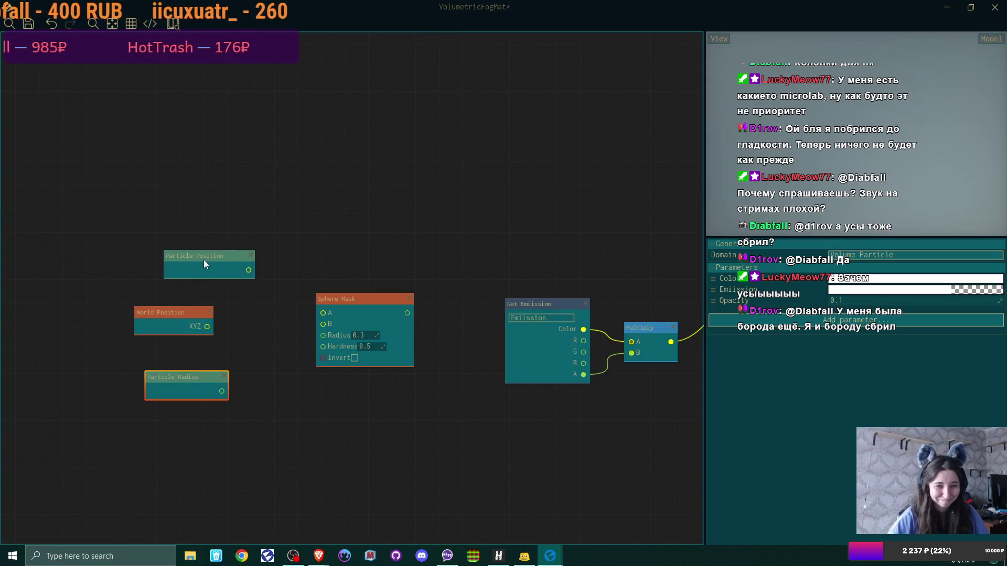
Step: Reposition the three input nodes together and compare against the reference graph
drag(101, 204, 254, 393)
mouse_move(231, 257)
mouse_down()
mouse_move(204, 257)
mouse_move(247, 265)
mouse_up()
click(264, 317)
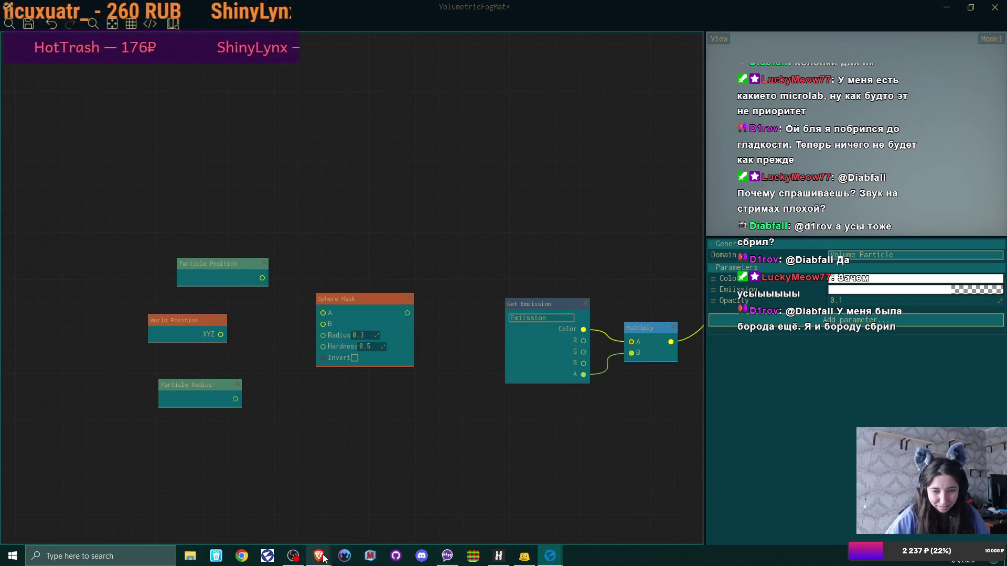
mouse_move(318, 556)
click(349, 524)
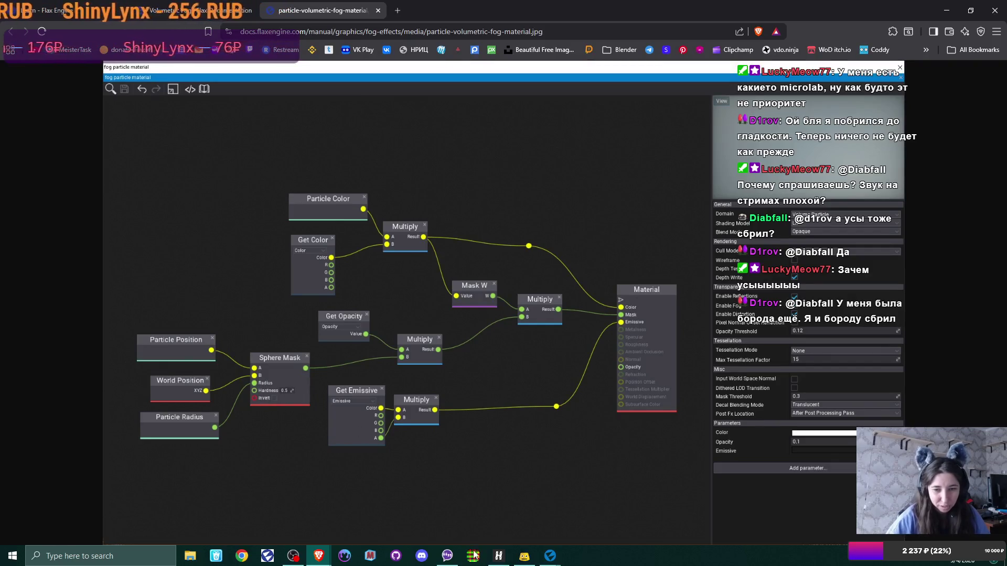
mouse_move(561, 556)
click(561, 521)
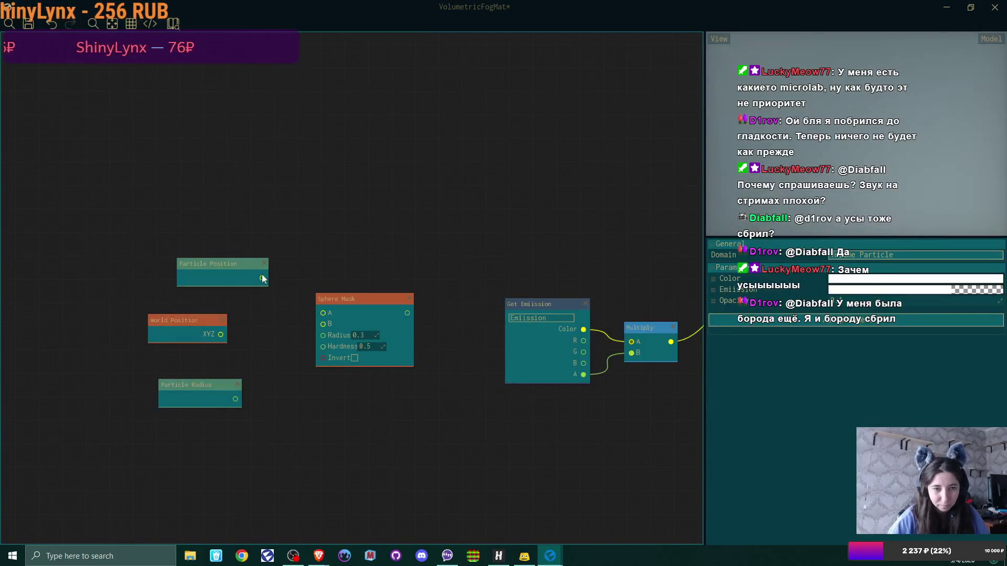
Step: Wire Particle Position to Sphere Mask A, World Position to B, Particle Radius to Radius
drag(263, 279, 323, 313)
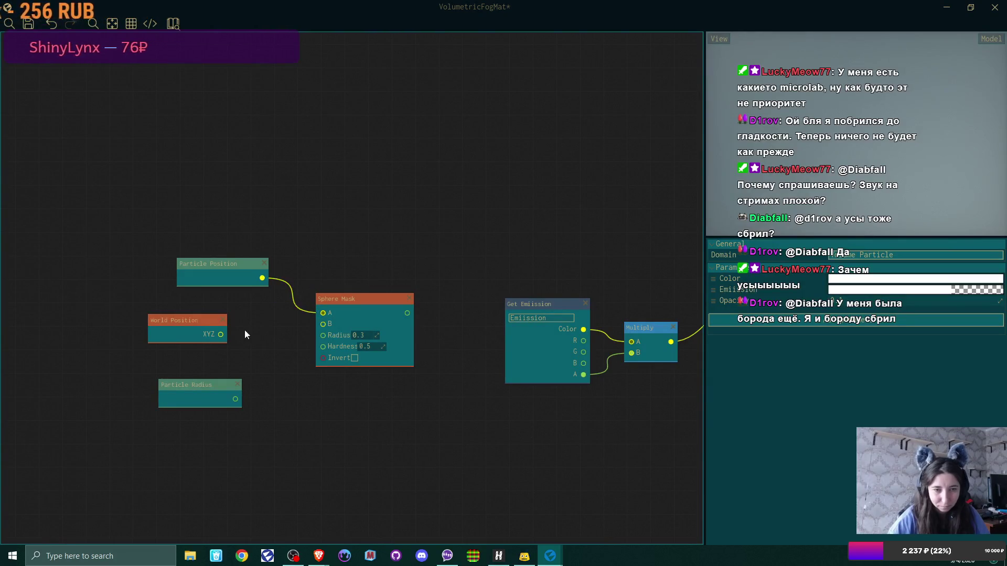
drag(220, 336, 323, 324)
drag(236, 399, 320, 335)
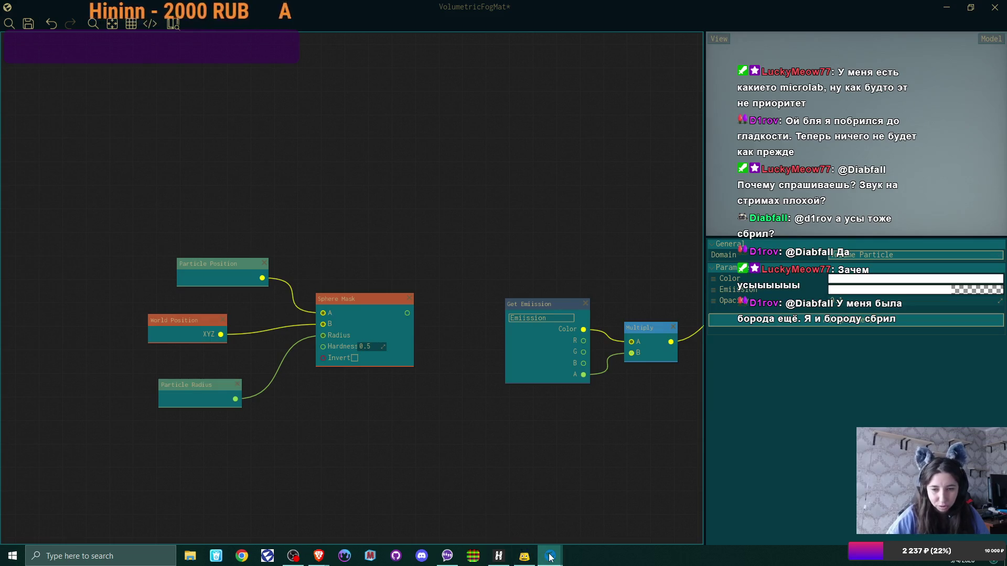
Step: Bring the Brave window with the fog particle material reference image to the front
mouse_move(441, 557)
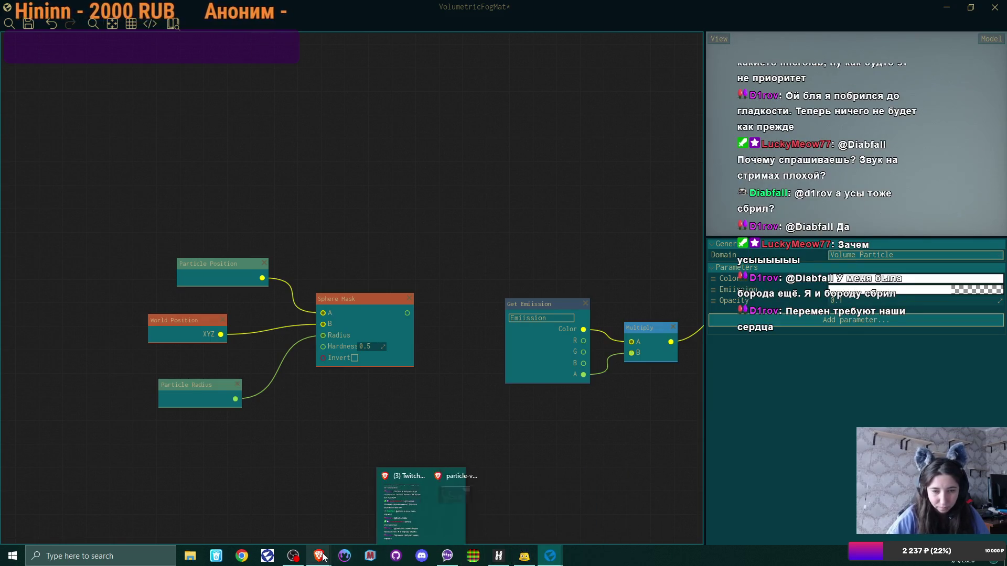
mouse_move(319, 556)
click(388, 508)
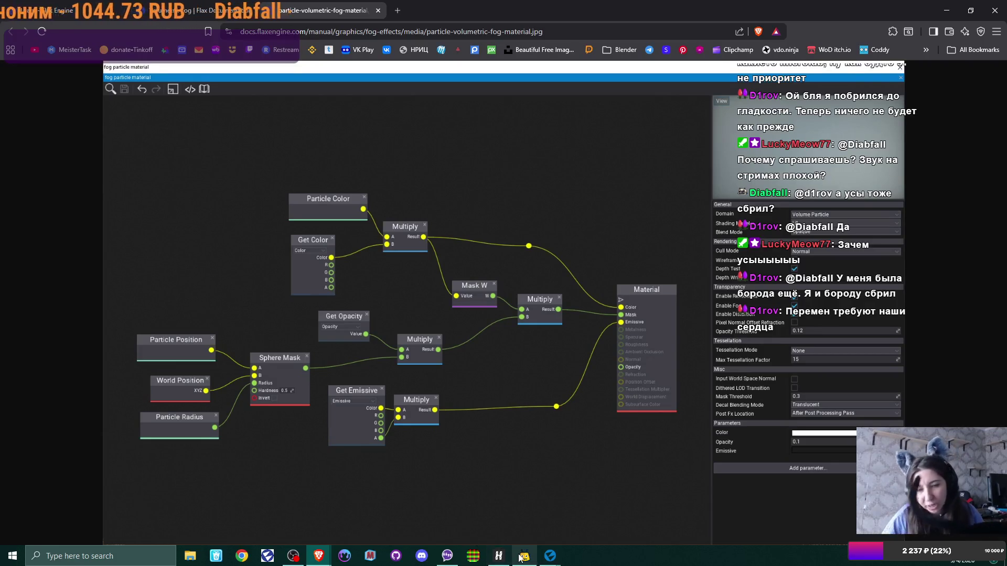
mouse_move(550, 564)
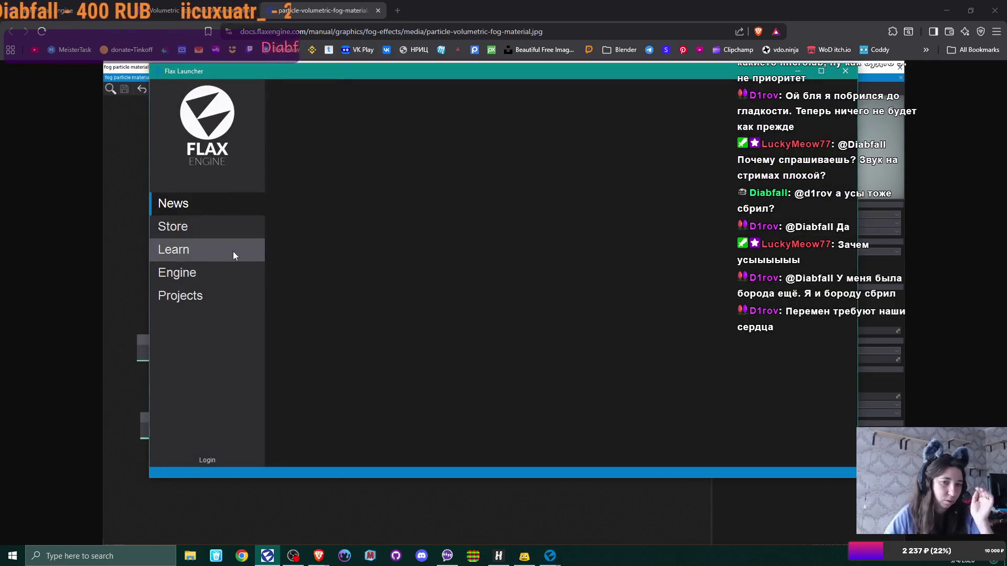
Step: Show the launcher's Projects Library listing AcerolaGJ0, BJD, Basic Template and other projects
click(210, 294)
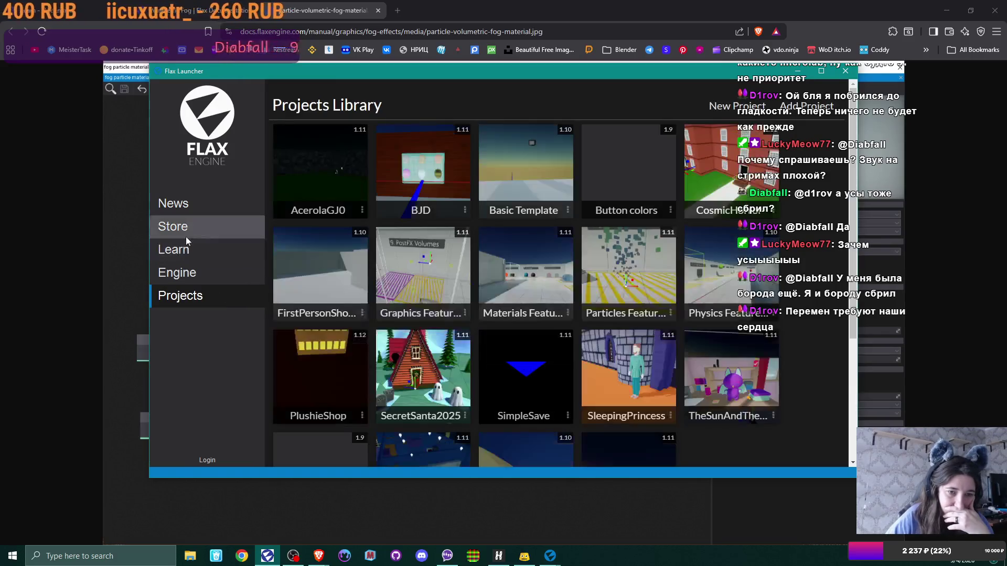